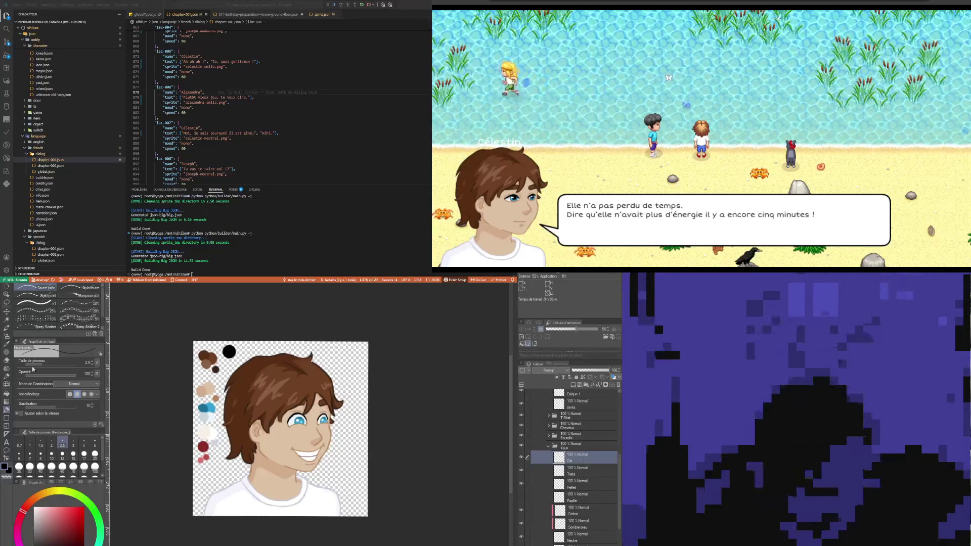
Zoom into the eyes with Move Layer active, then switch to the Eraser for the Cils layer.
key("k")
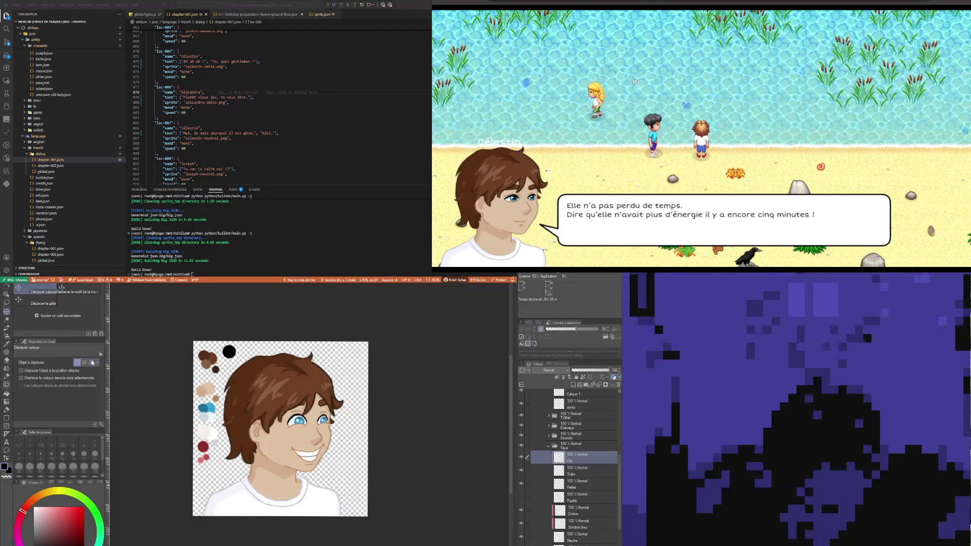
scroll(215, 377, "up", 5)
scroll(333, 423, "down", 2)
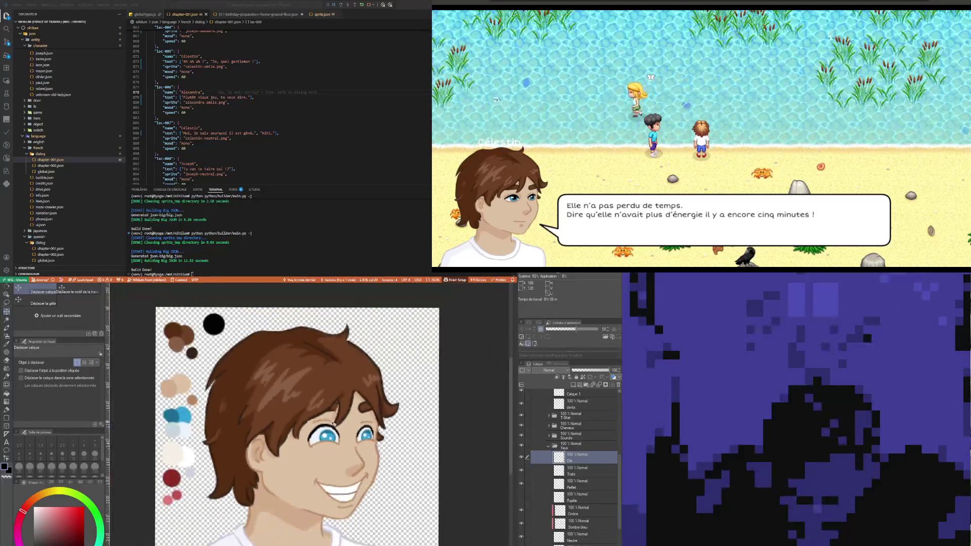
scroll(333, 423, "up", 5)
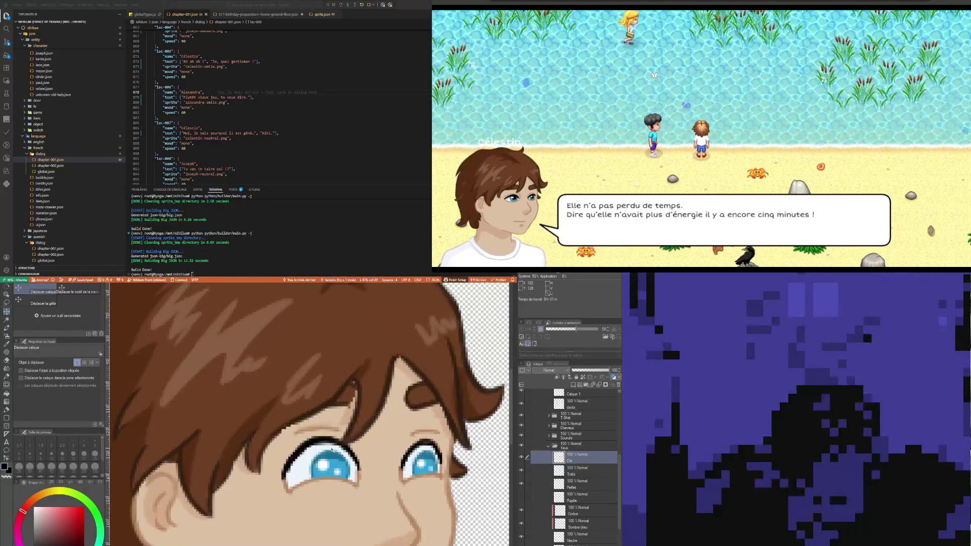
key("e")
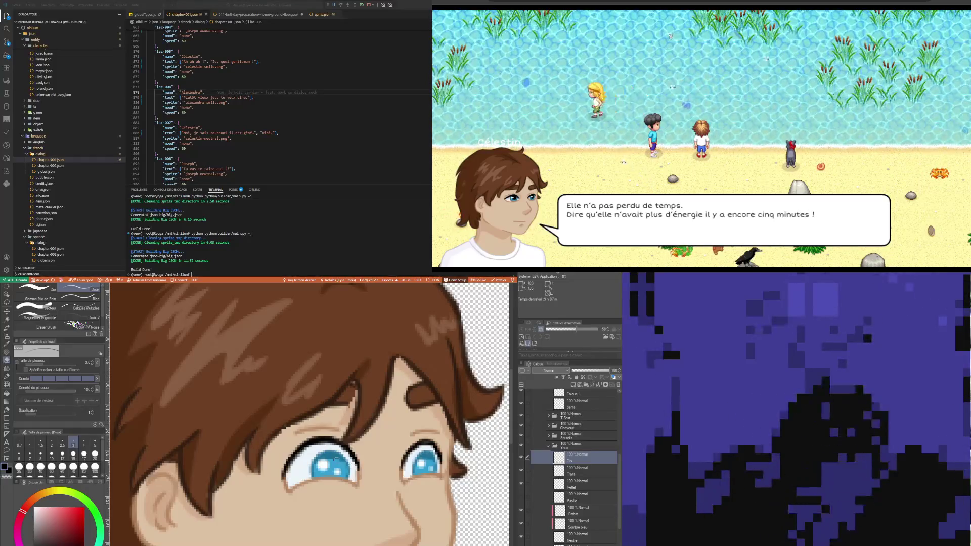
Select the bottom layer and sample the pale blue swatch to paint shading around the eyes.
scroll(329, 457, "down", 5)
scroll(328, 458, "up", 4)
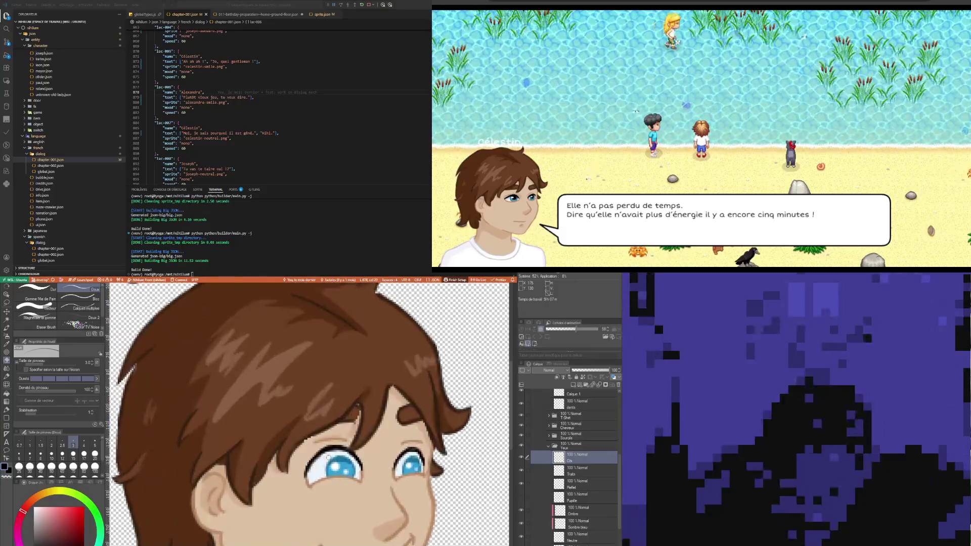
left_click(587, 476)
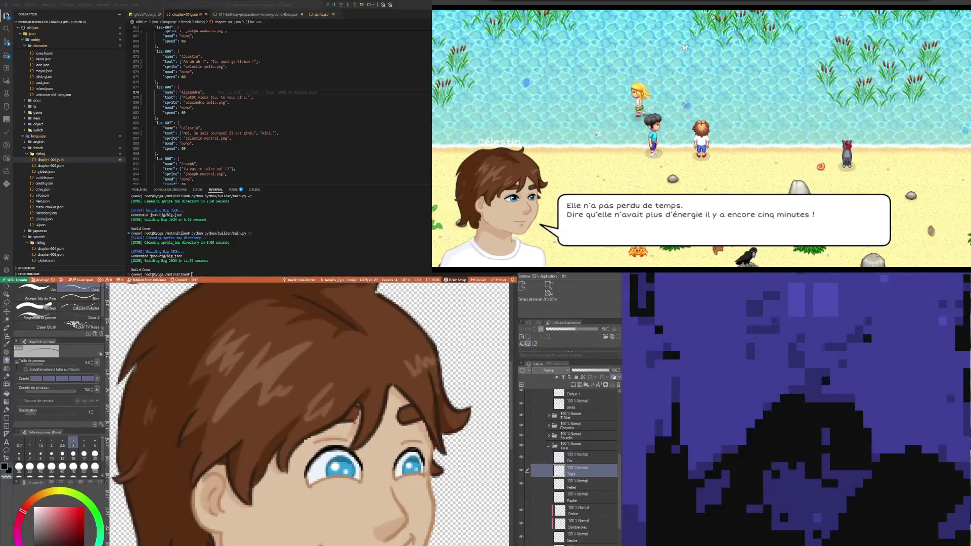
left_click(581, 544)
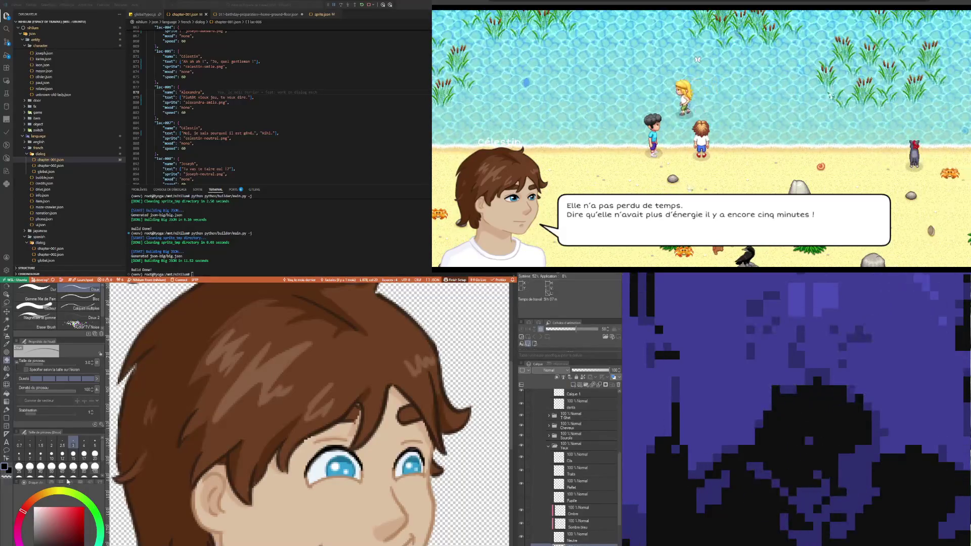
scroll(308, 412, "down", 5)
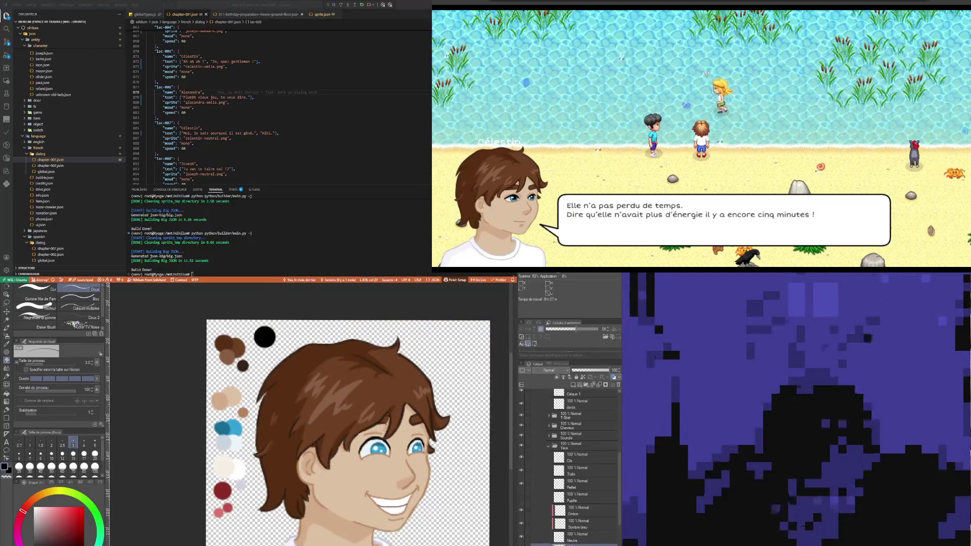
key("i")
left_click(378, 433)
key("p")
scroll(379, 434, "up", 5)
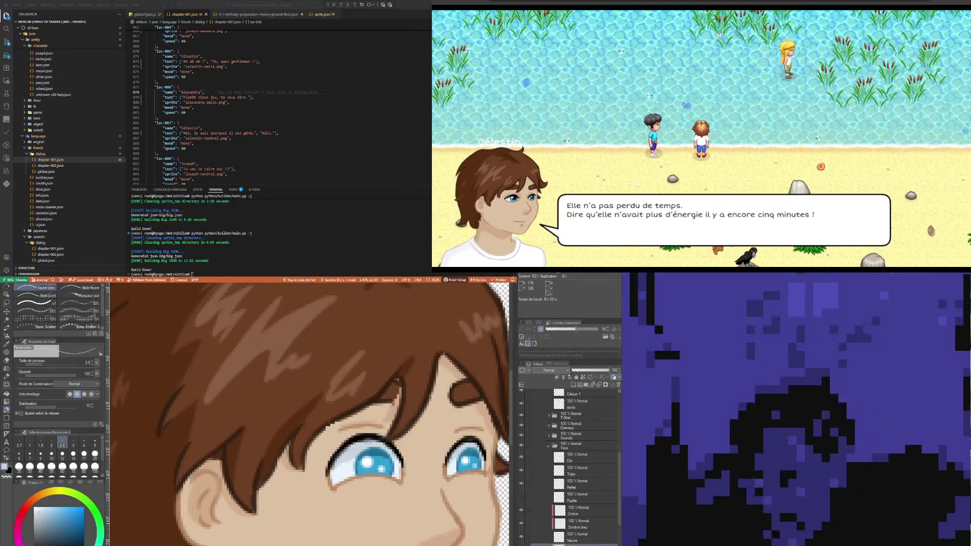
scroll(229, 372, "down", 4)
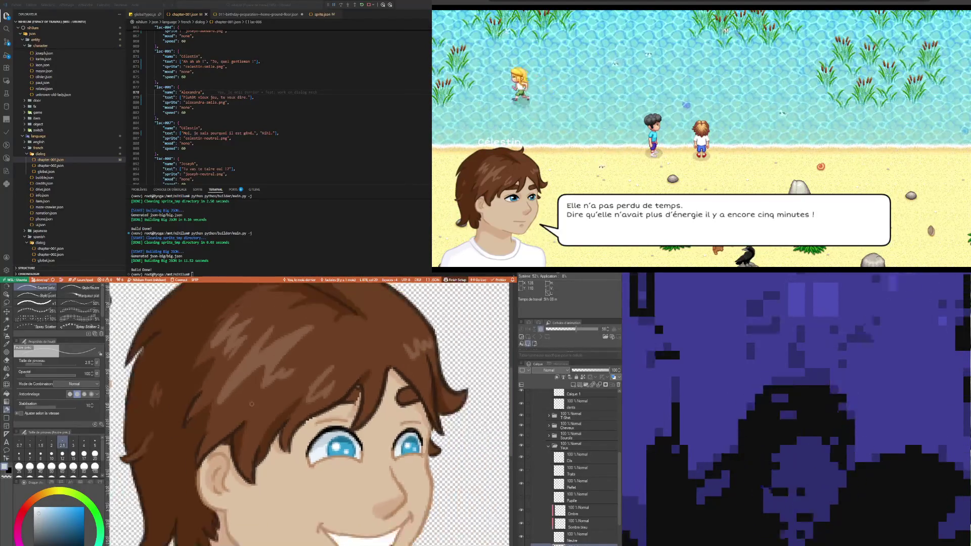
scroll(344, 411, "up", 3)
scroll(344, 411, "up", 5)
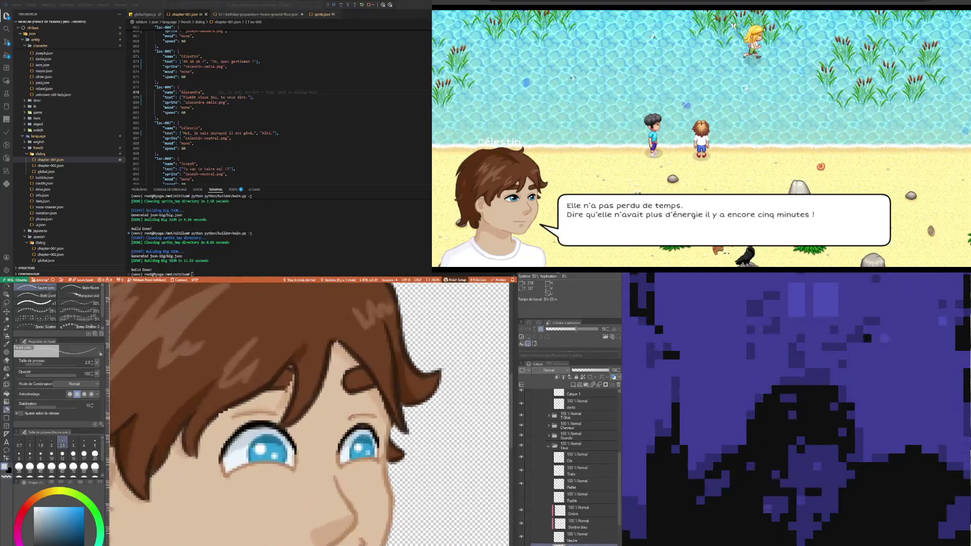
scroll(353, 442, "down", 2)
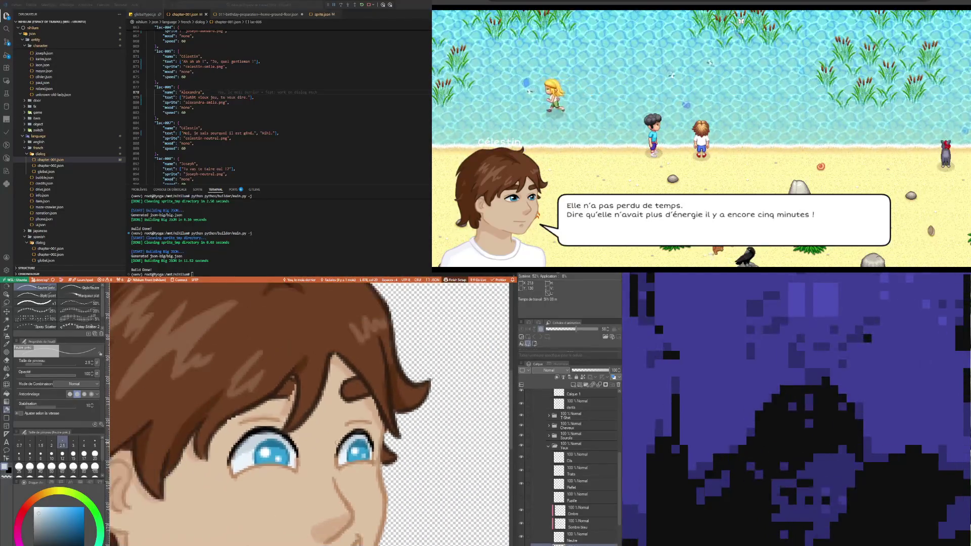
scroll(352, 448, "up", 3)
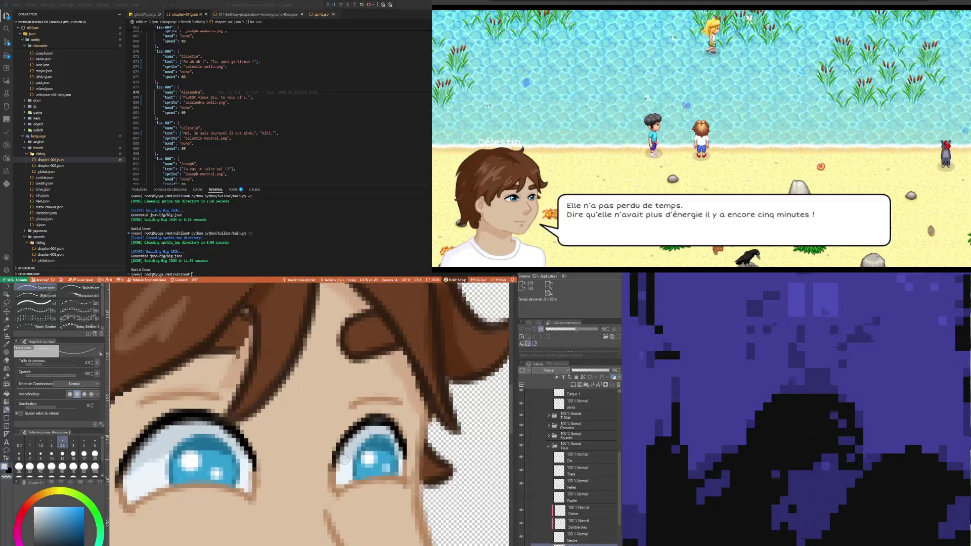
scroll(341, 461, "down", 3)
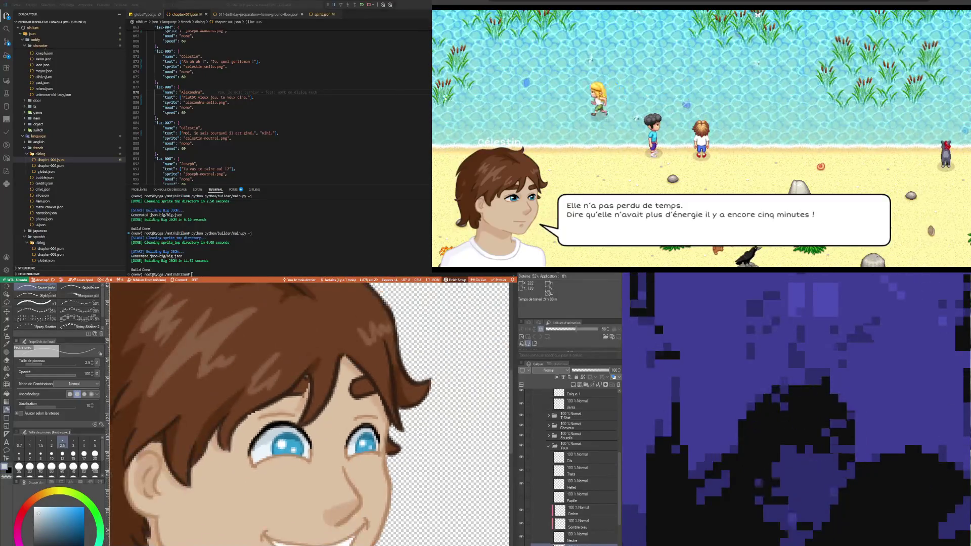
scroll(320, 466, "down", 4)
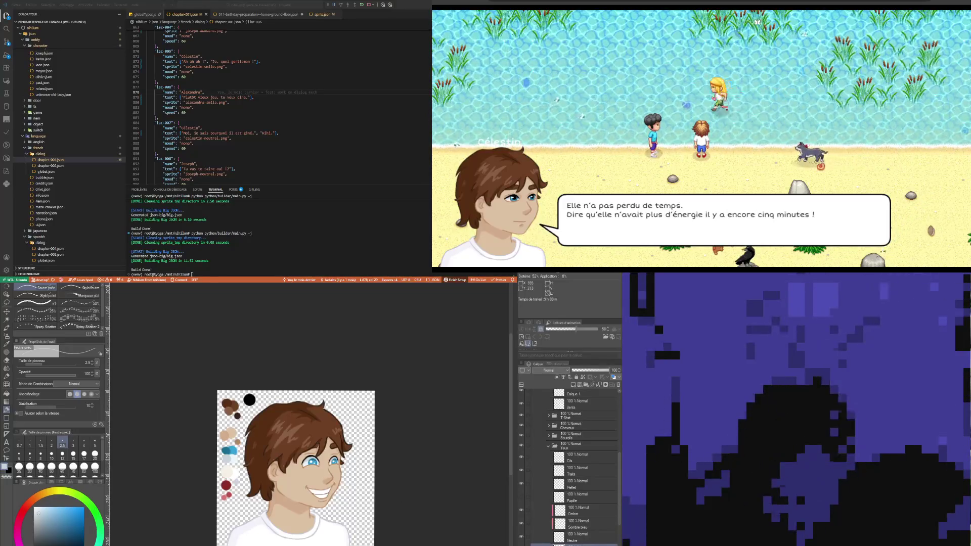
scroll(313, 458, "up", 5)
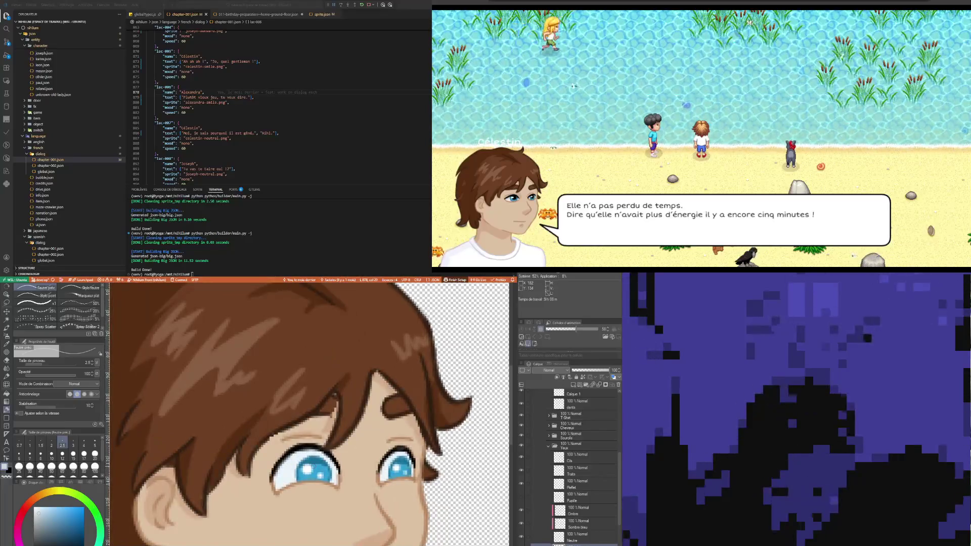
scroll(314, 460, "up", 1)
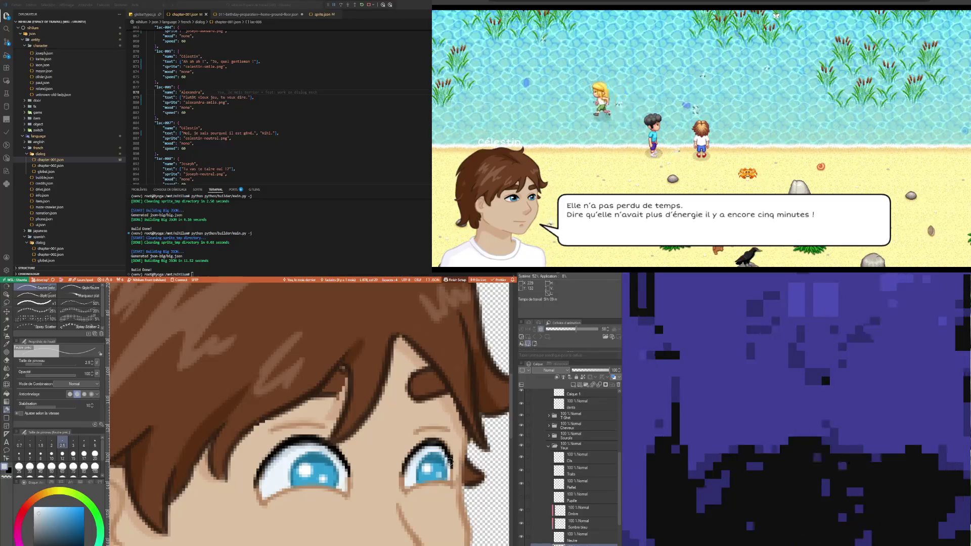
scroll(286, 366, "down", 2)
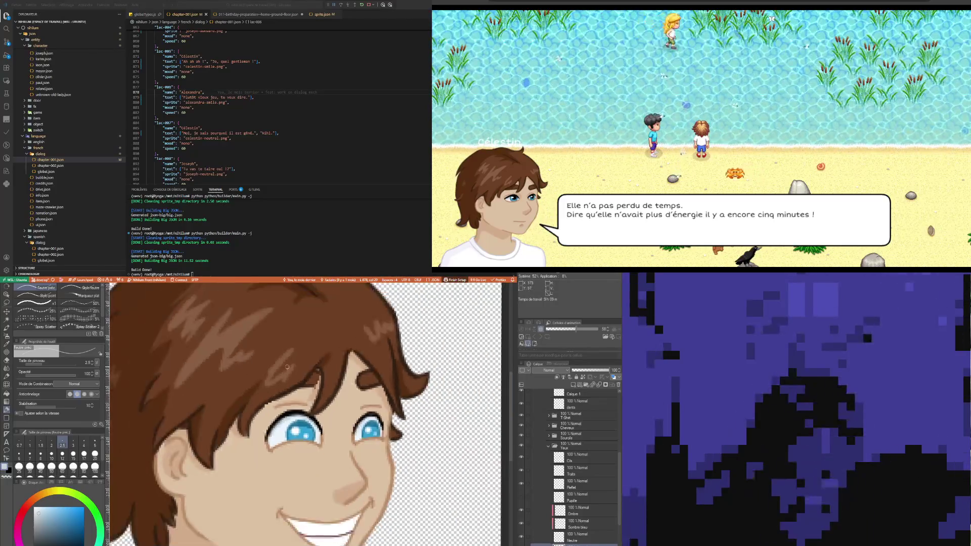
scroll(287, 367, "down", 3)
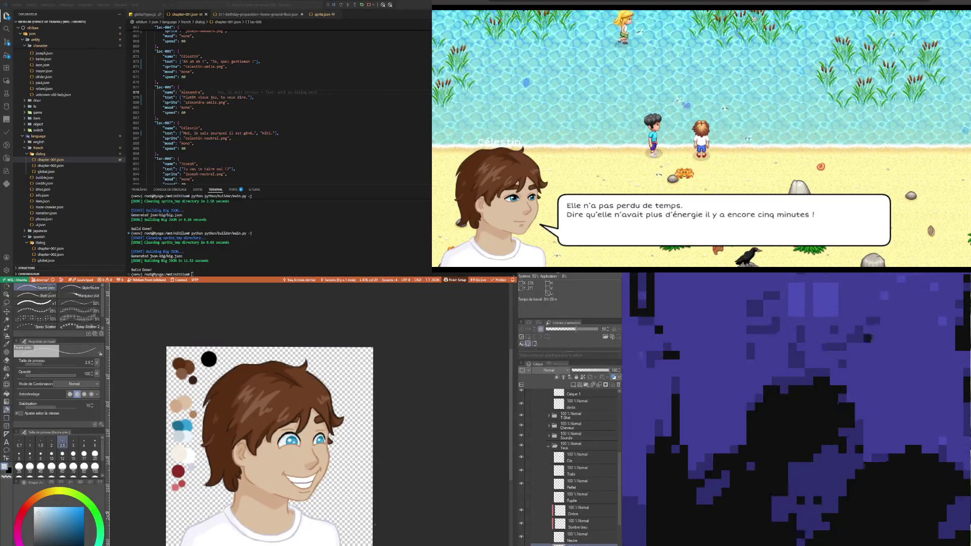
scroll(196, 419, "up", 2)
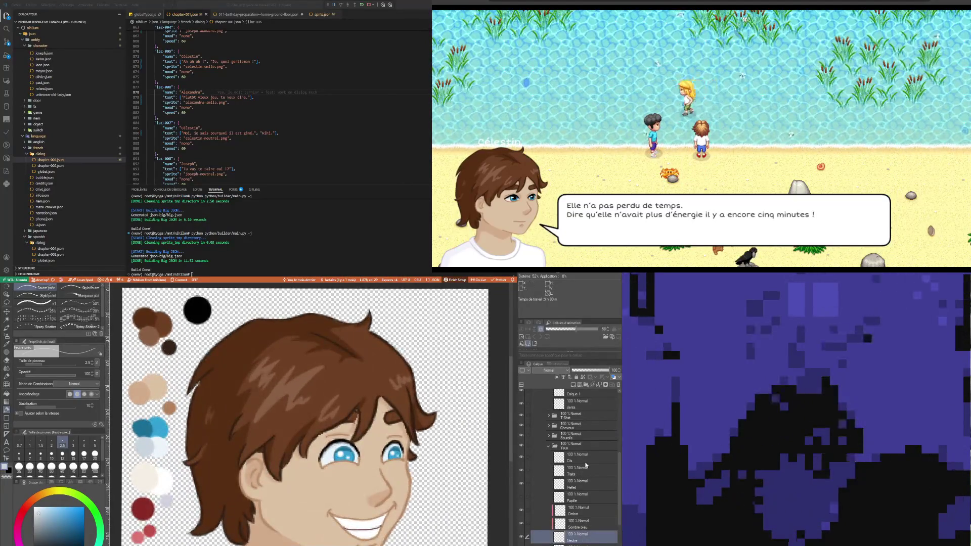
Erase stray lines on the Cils eyelash layer, zooming in around the eyes.
left_click(577, 457)
scroll(315, 457, "up", 4)
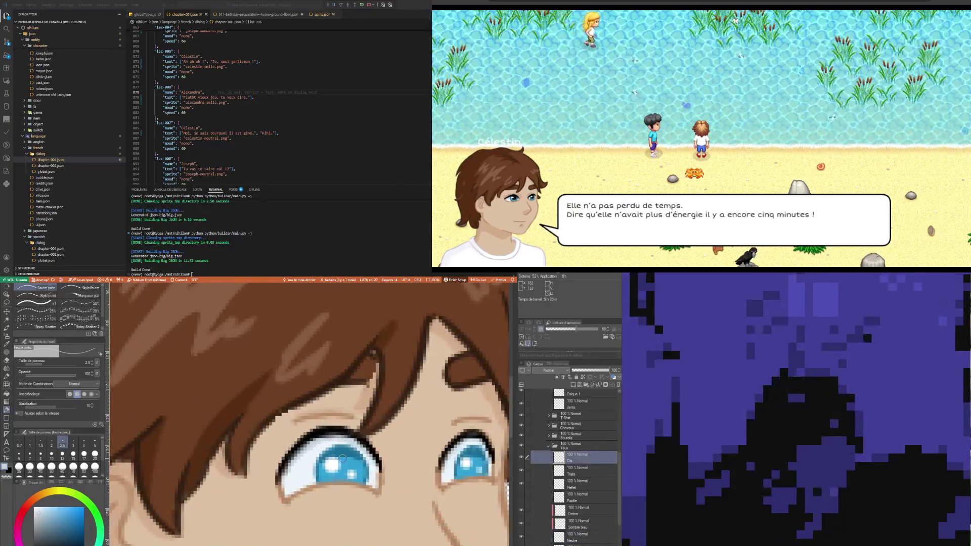
key("e")
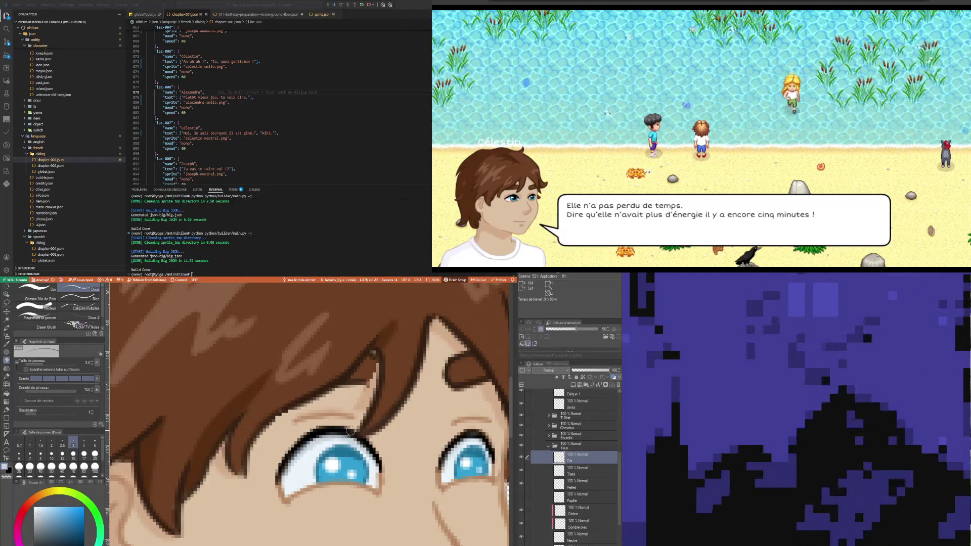
scroll(350, 430, "down", 5)
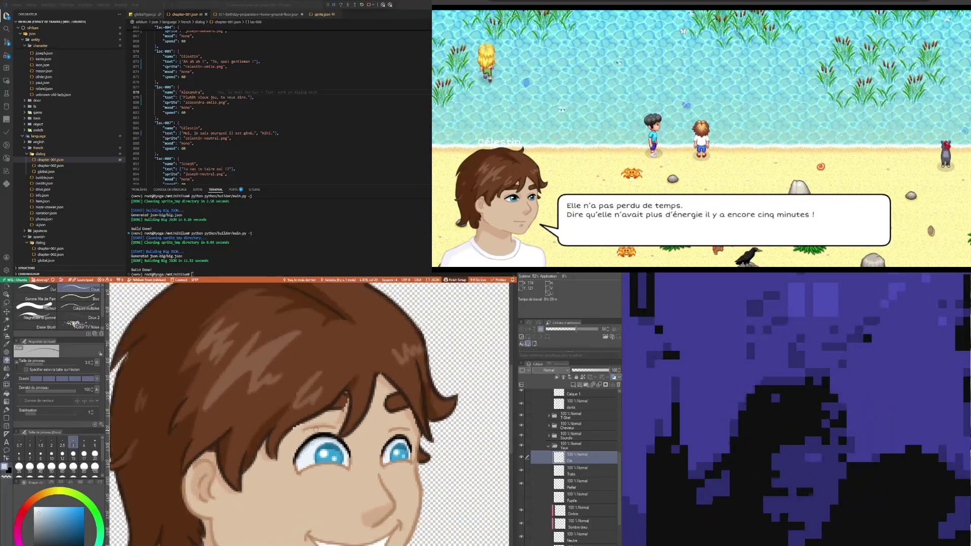
scroll(313, 477, "down", 3)
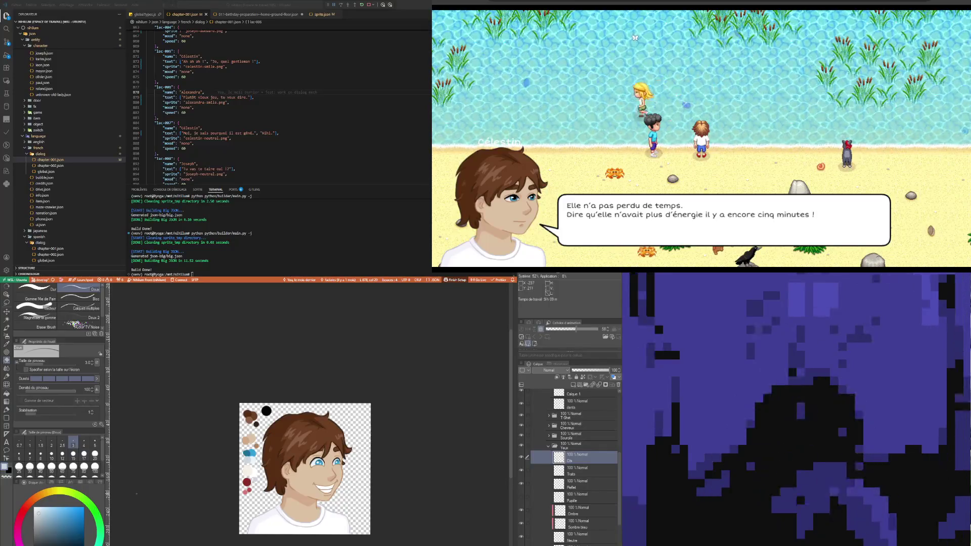
scroll(323, 467, "up", 5)
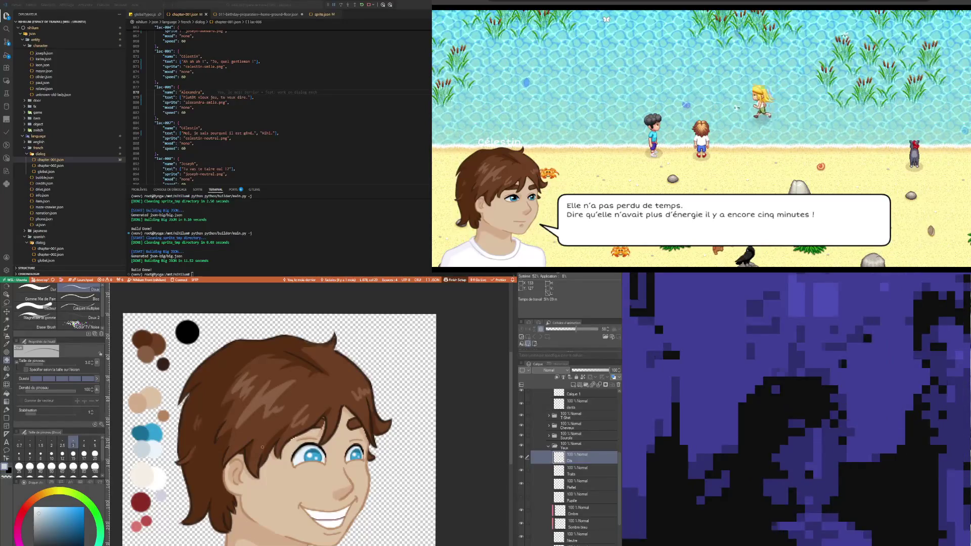
scroll(262, 447, "down", 2)
scroll(253, 448, "up", 4)
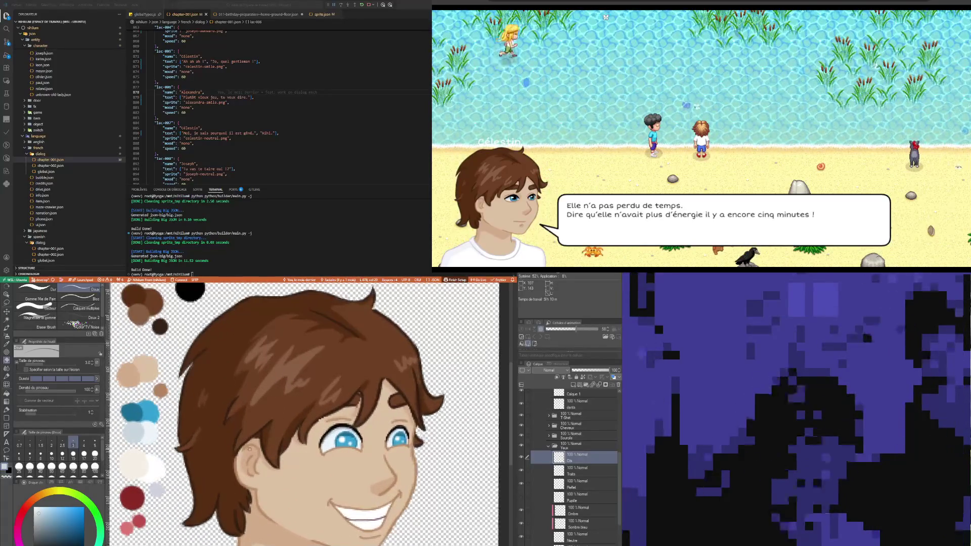
scroll(340, 404, "up", 1)
scroll(328, 434, "up", 4)
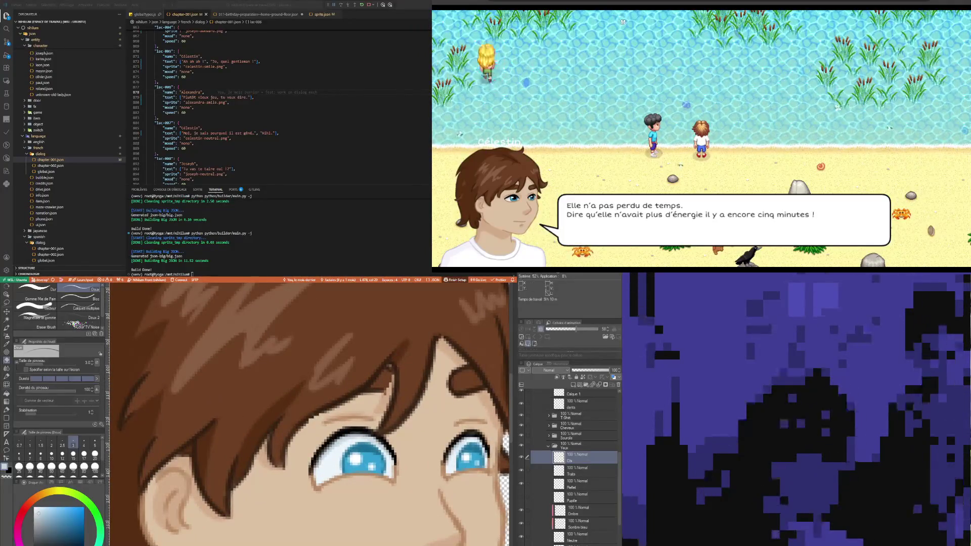
scroll(325, 460, "down", 3)
Expand the Sourcils eyebrow group and select its Traits line layer.
scroll(335, 443, "up", 5)
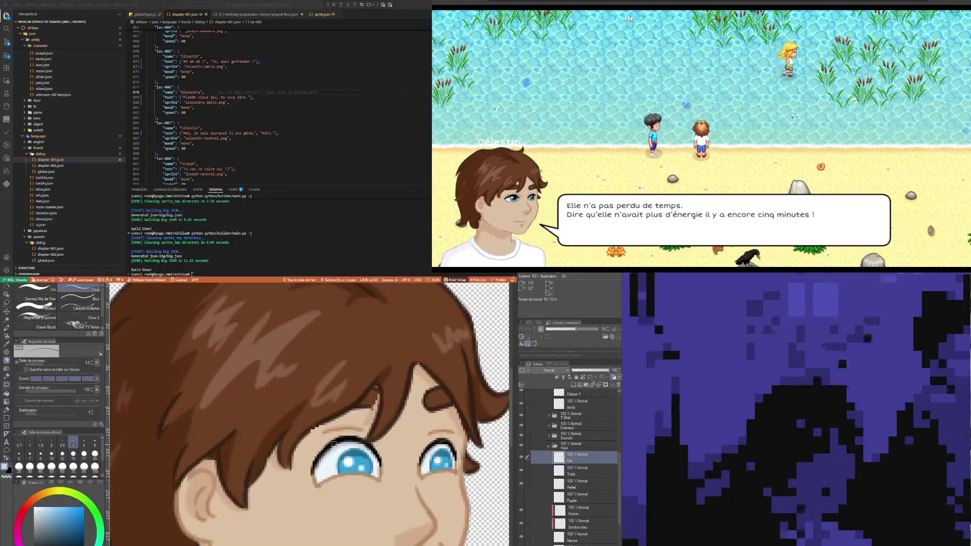
scroll(334, 443, "down", 6)
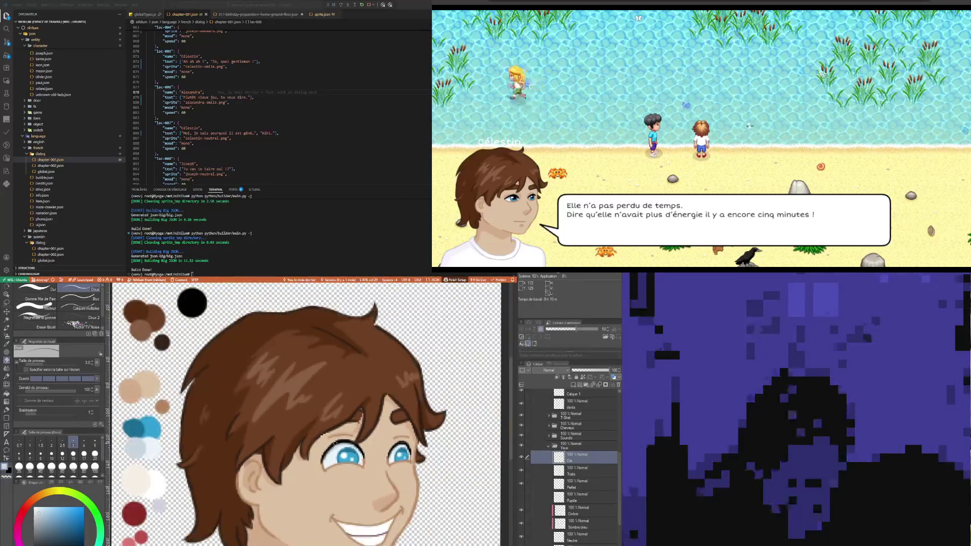
scroll(281, 436, "up", 2)
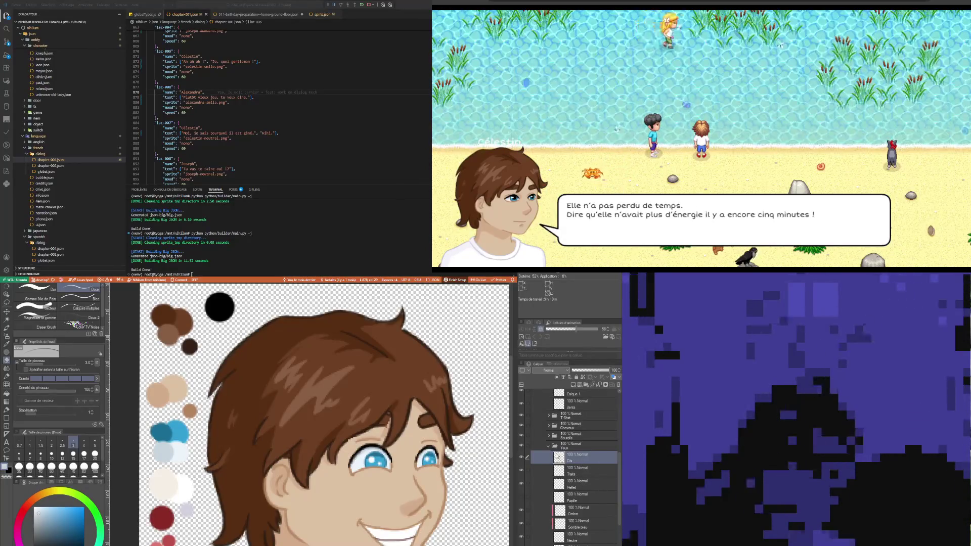
left_click(548, 435)
left_click(577, 446)
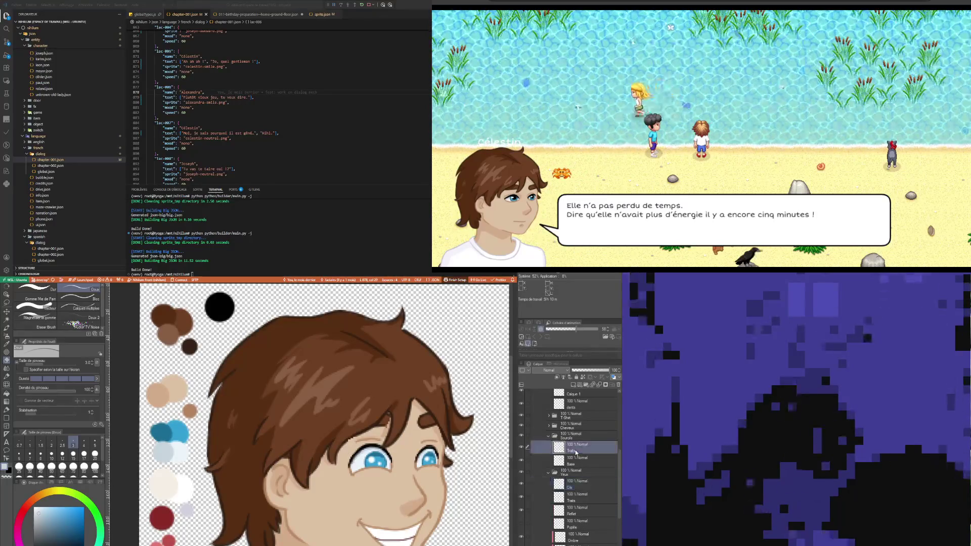
Sample the hair brown and extend the eyebrow line to the right on Traits.
scroll(410, 415, "up", 5)
scroll(410, 415, "up", 2)
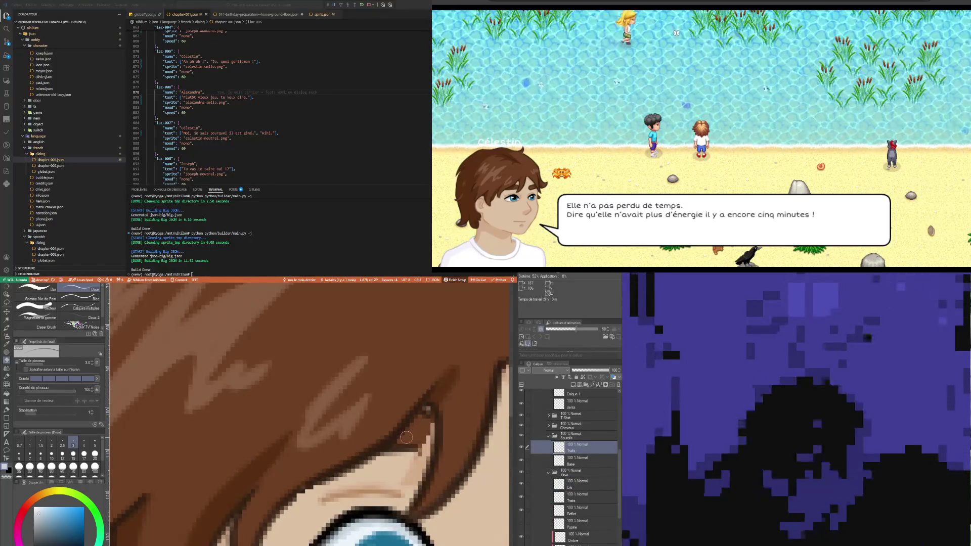
key("i")
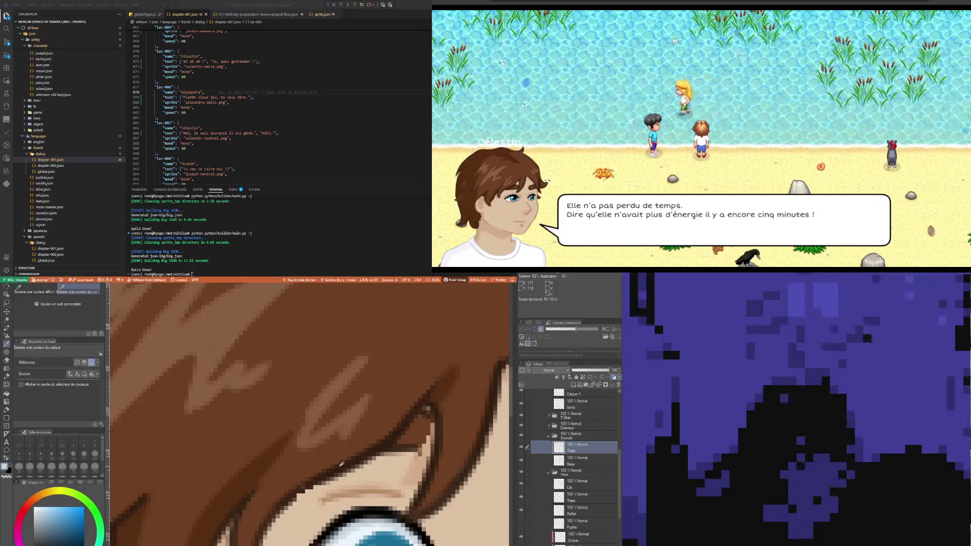
left_click(357, 461)
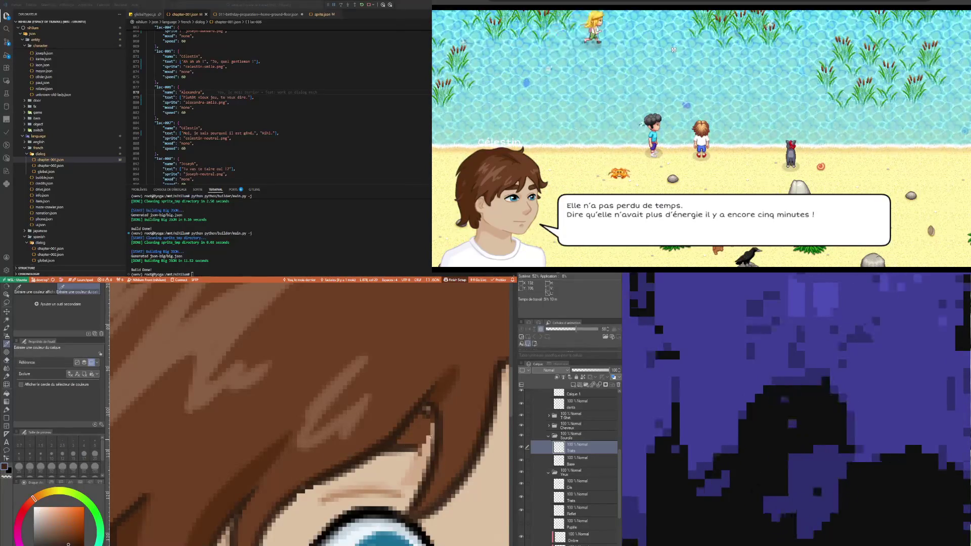
key("p")
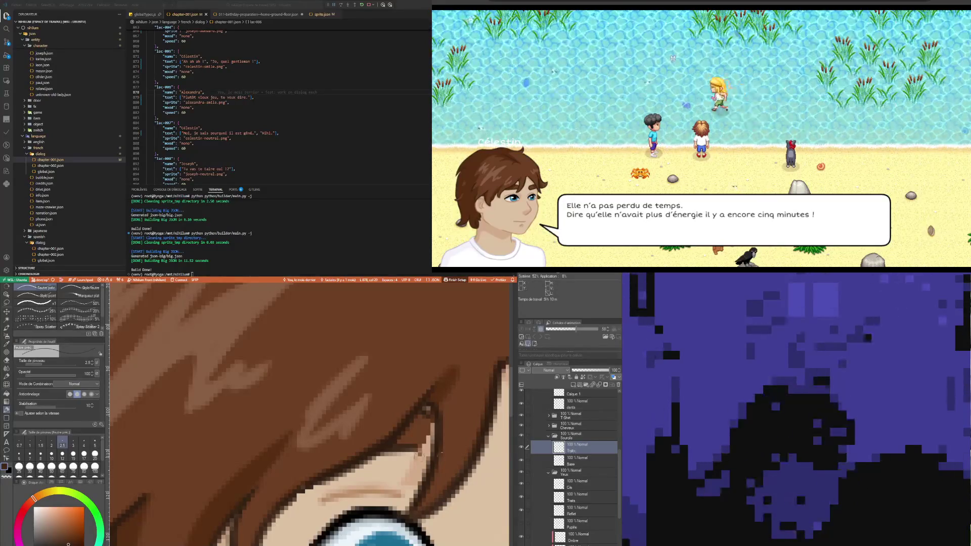
left_click_drag(416, 448, 424, 448)
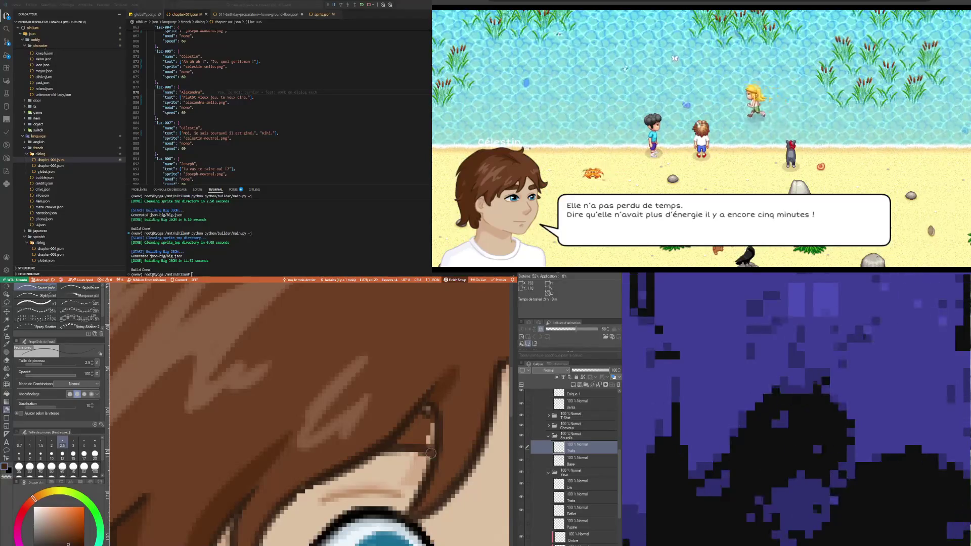
scroll(450, 433, "down", 5)
scroll(450, 434, "up", 5)
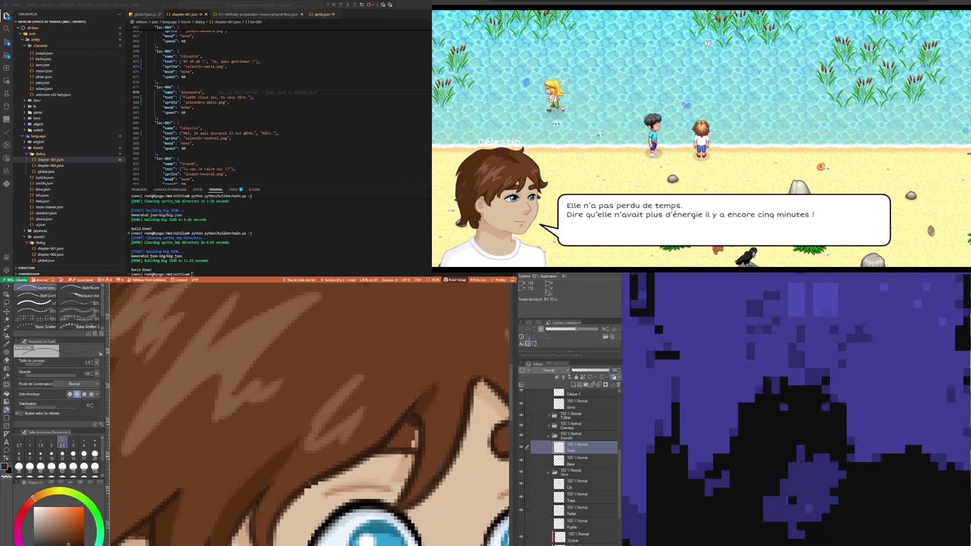
Erase touch-ups on the eyebrow Base layer, then return to the fine pen.
left_click(586, 460)
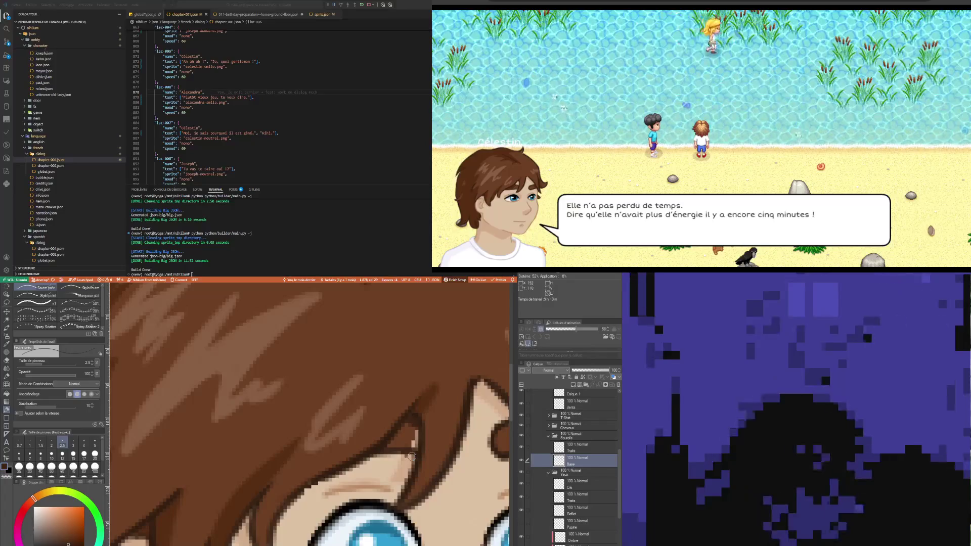
key("e")
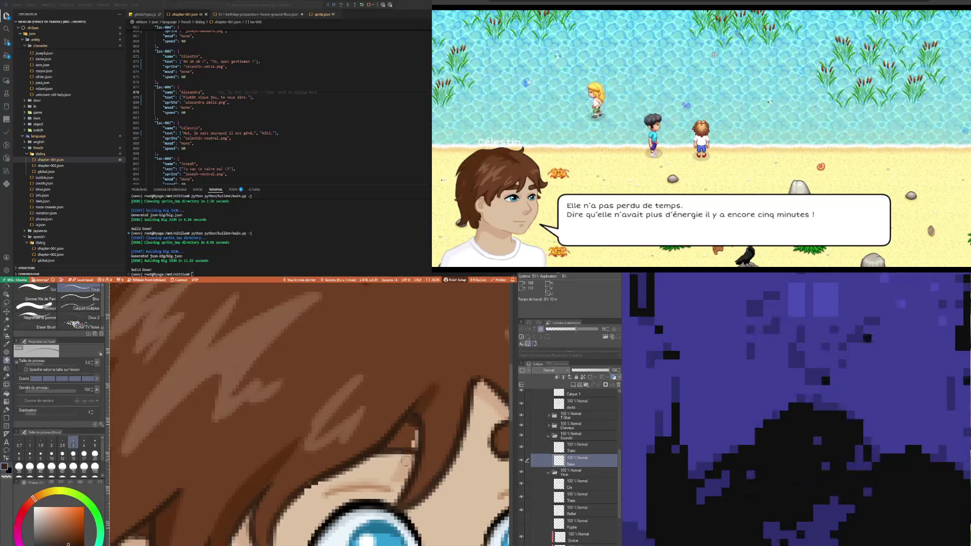
key("p")
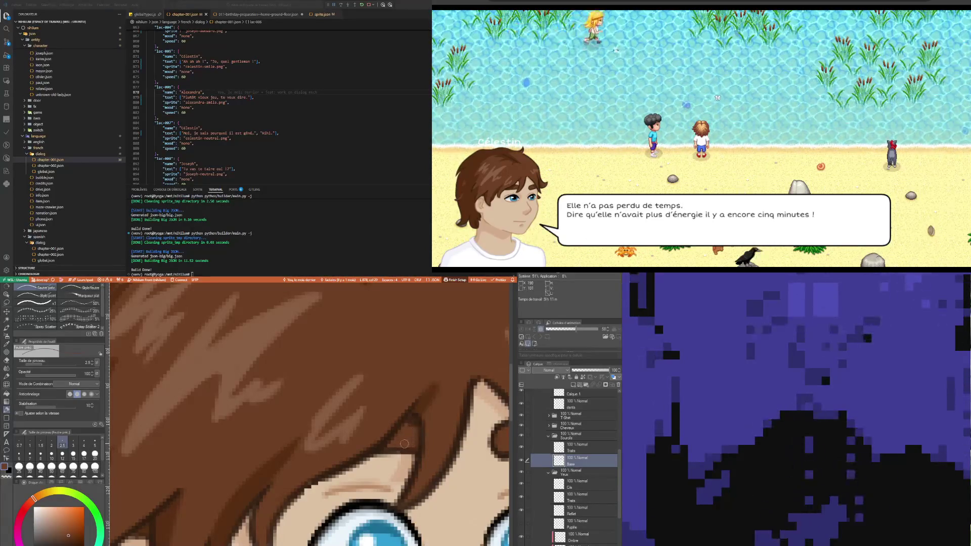
scroll(391, 433, "down", 5)
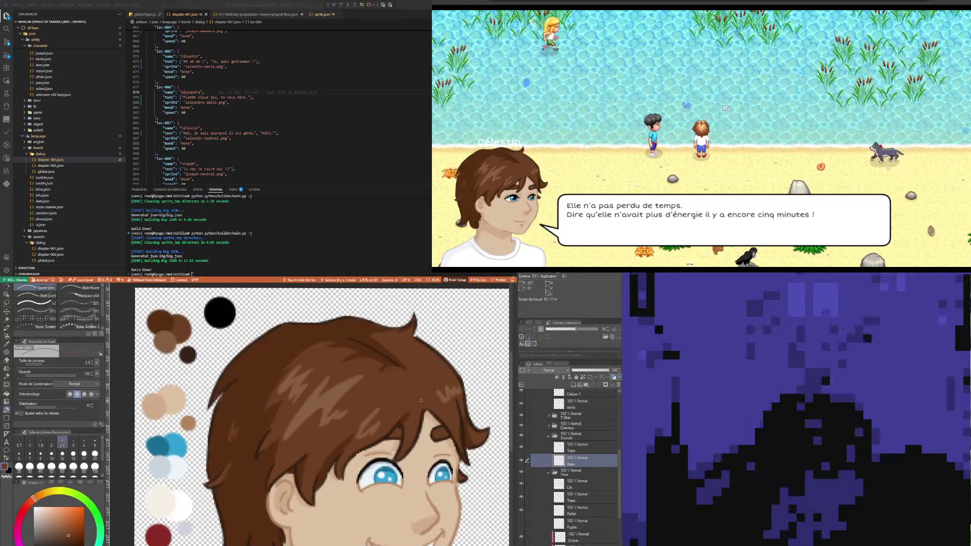
scroll(345, 447, "up", 3)
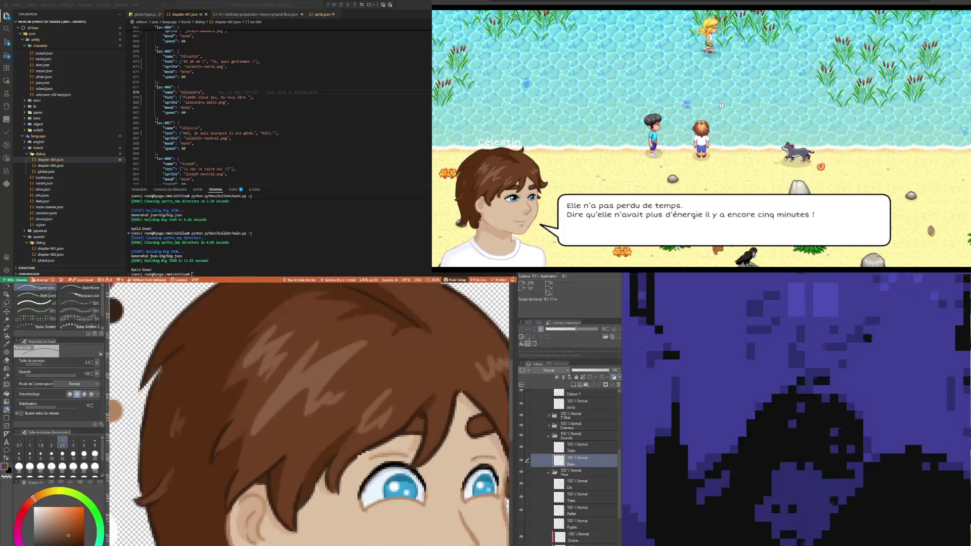
Expand the Cheveux group and toggle the Sombre and Clair layers off and on to compare.
left_click(549, 434)
left_click(549, 426)
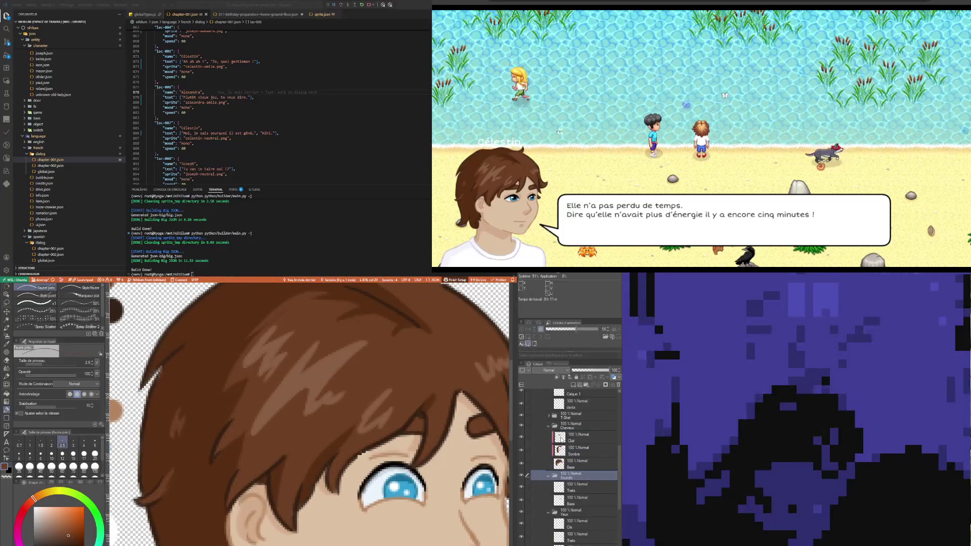
left_click(577, 454)
left_click(520, 451)
left_click(521, 451)
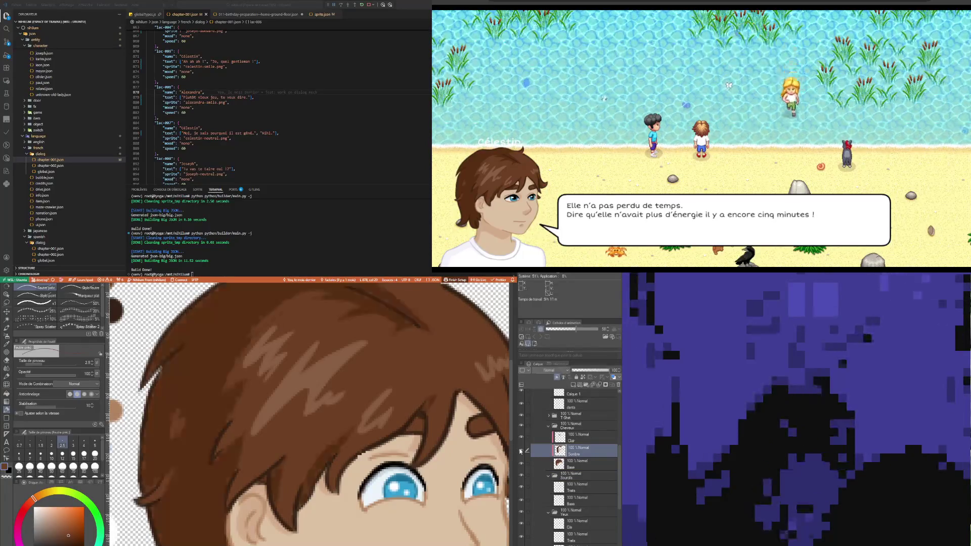
left_click(576, 462)
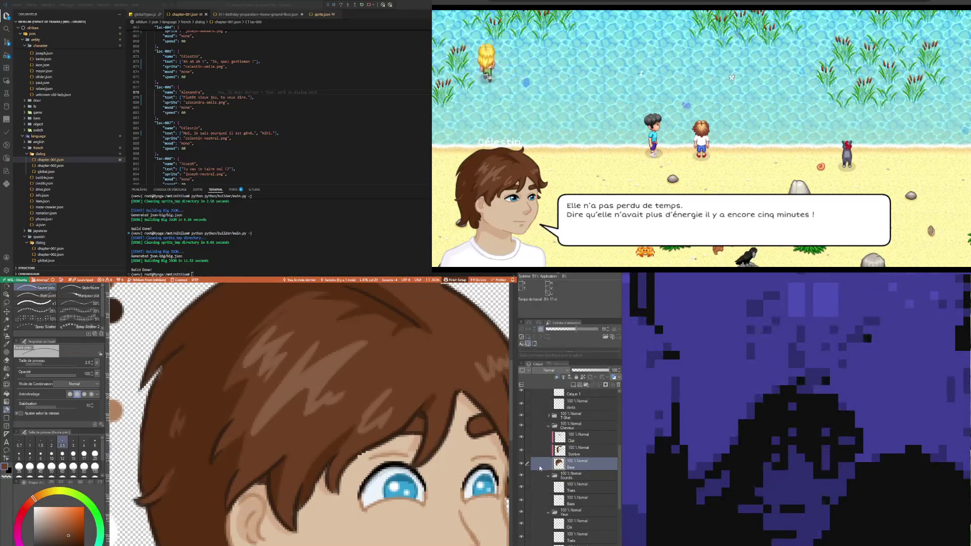
left_click(575, 439)
left_click(522, 437)
left_click(521, 436)
left_click(522, 450)
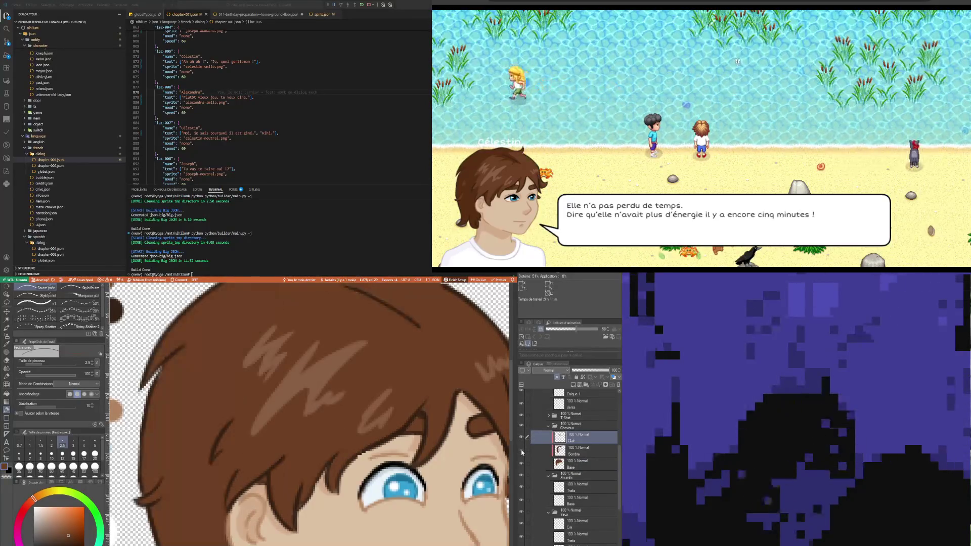
left_click(522, 451)
Collapse the Cheveux and Bouche groups and select the Malicieux Traits layer.
left_click(566, 450)
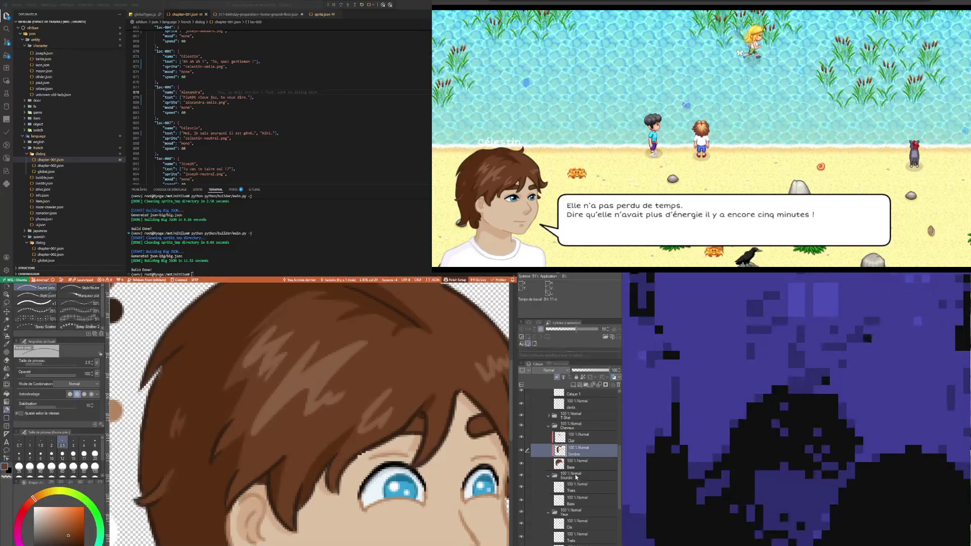
left_click(574, 424)
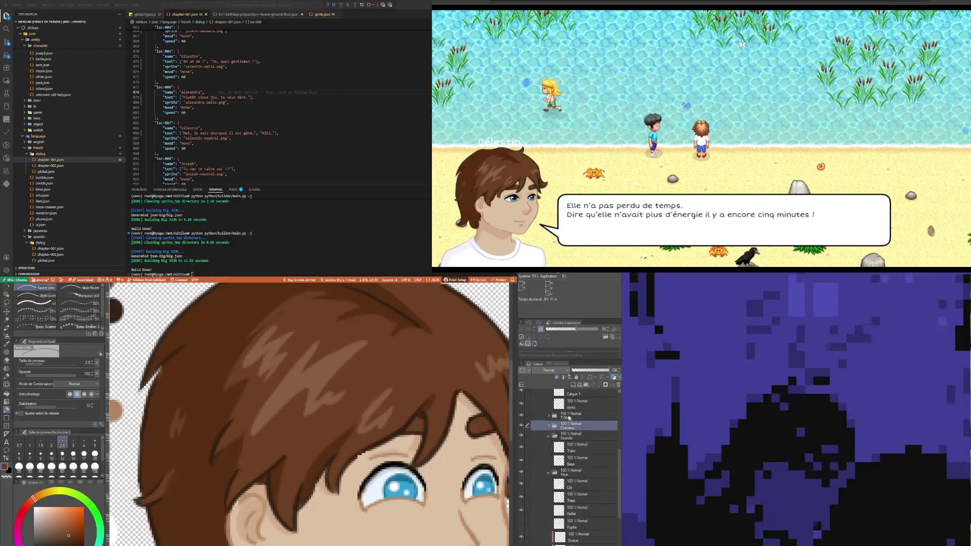
left_click(548, 425)
left_click(581, 413)
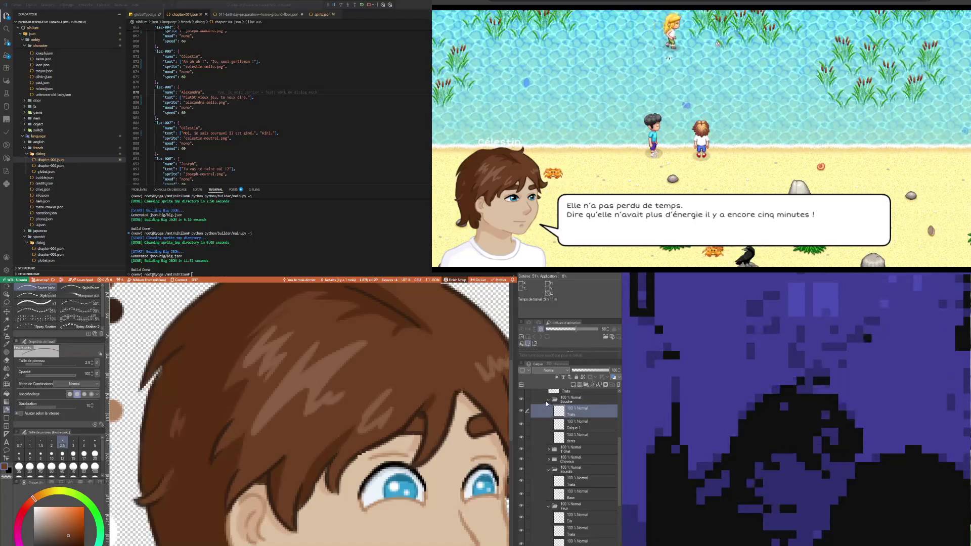
left_click(546, 402)
left_click(581, 421)
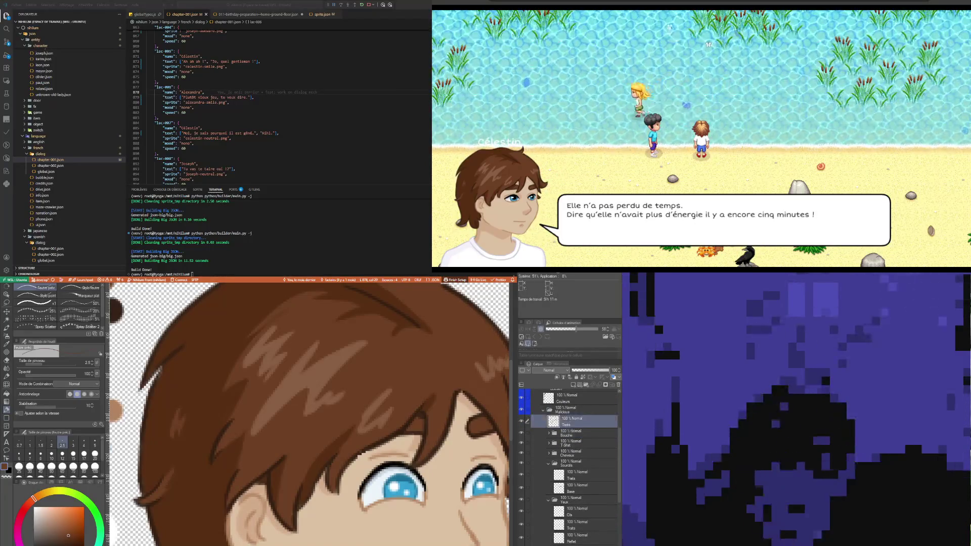
Sample the brown, refine the brow lines with the fine pen at size 2.0, then zoom out.
scroll(360, 443, "up", 2)
scroll(359, 442, "up", 1)
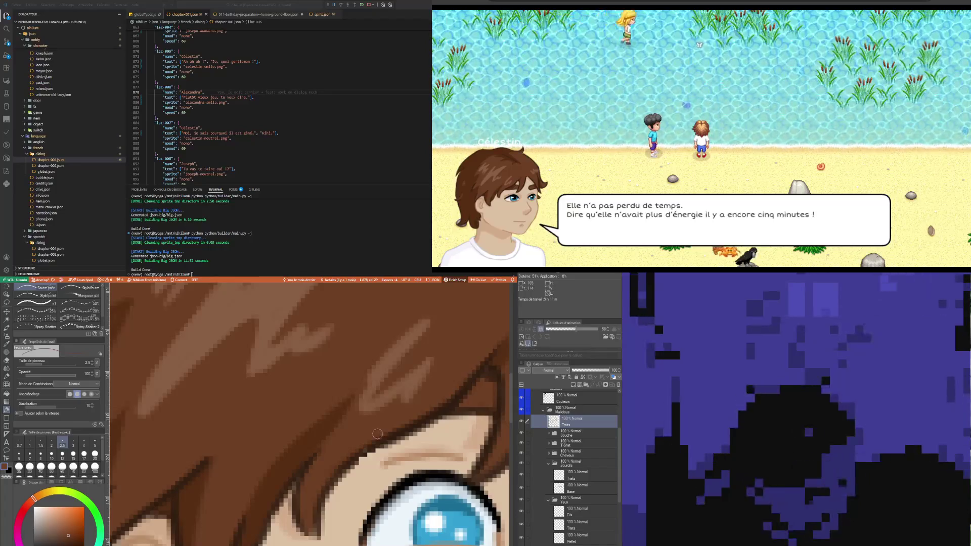
key("i")
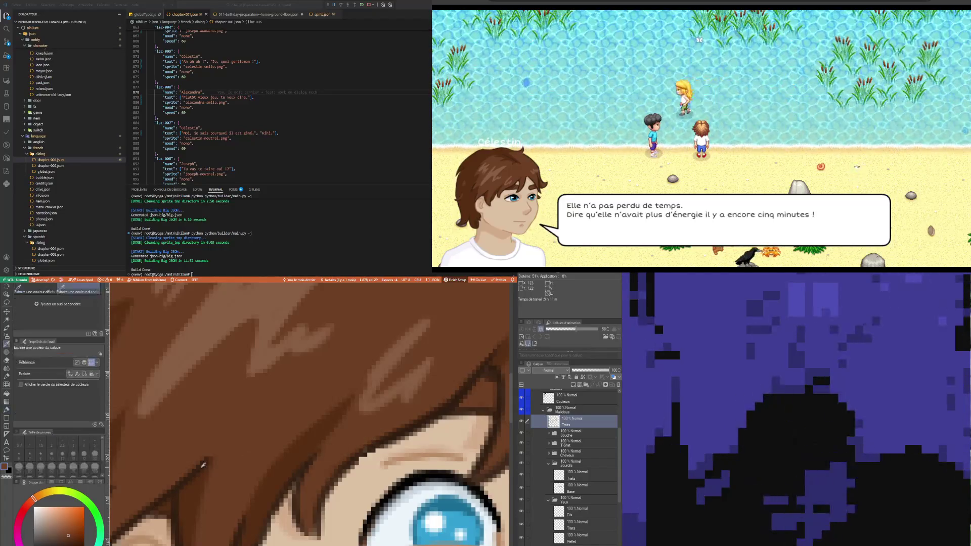
key("p")
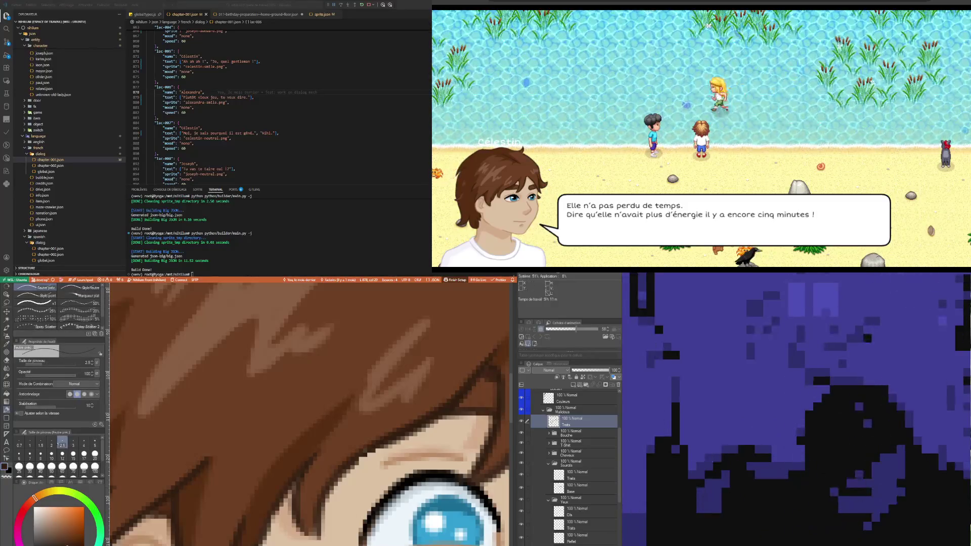
key("bracketleft")
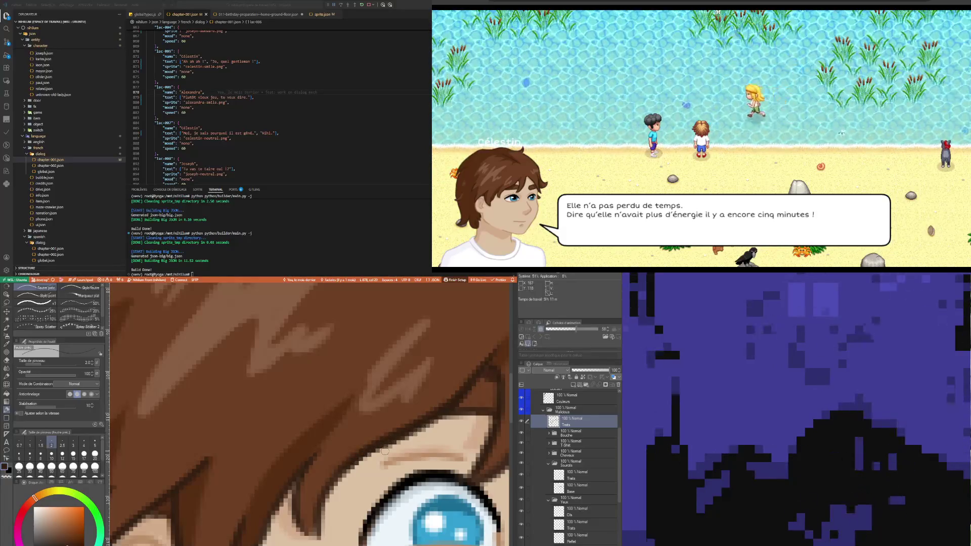
scroll(384, 451, "down", 5)
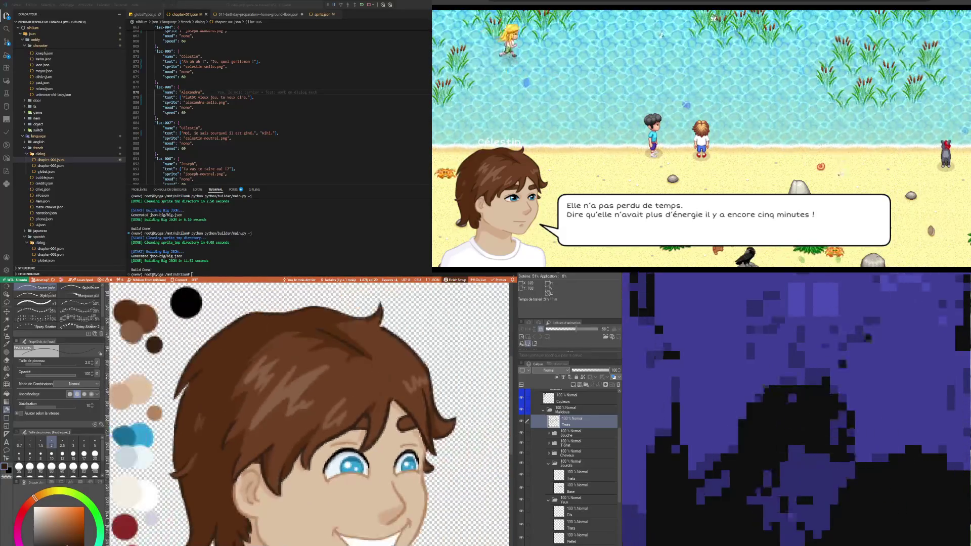
scroll(377, 399, "up", 5)
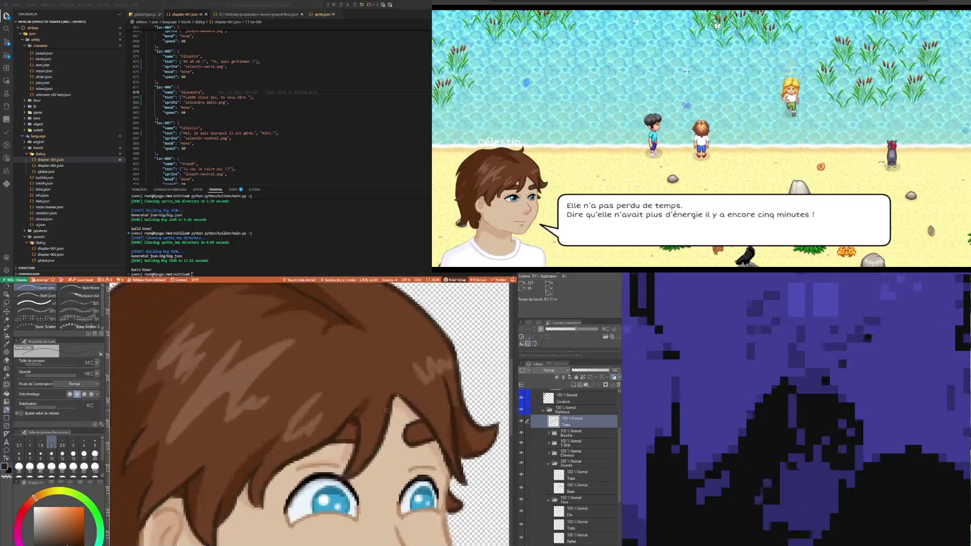
scroll(356, 430, "down", 5)
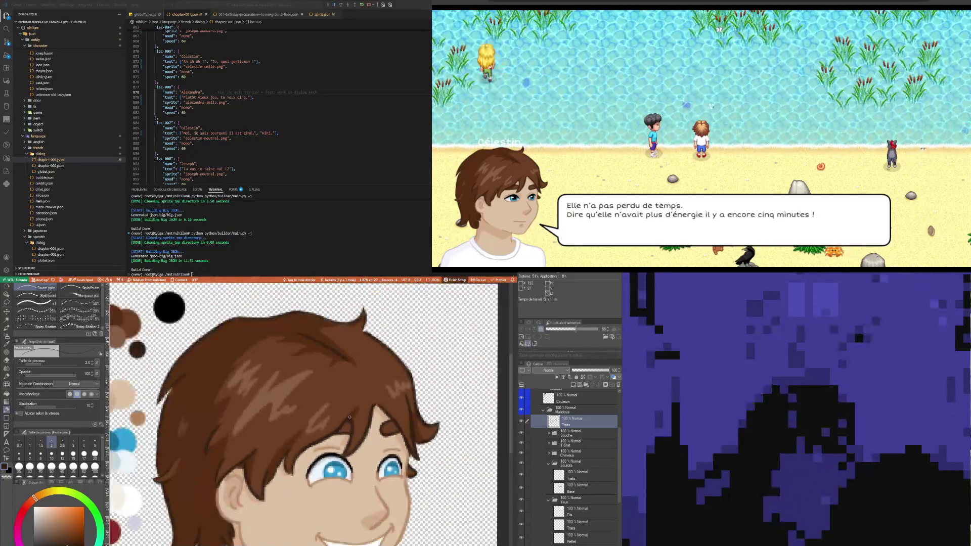
scroll(346, 408, "down", 3)
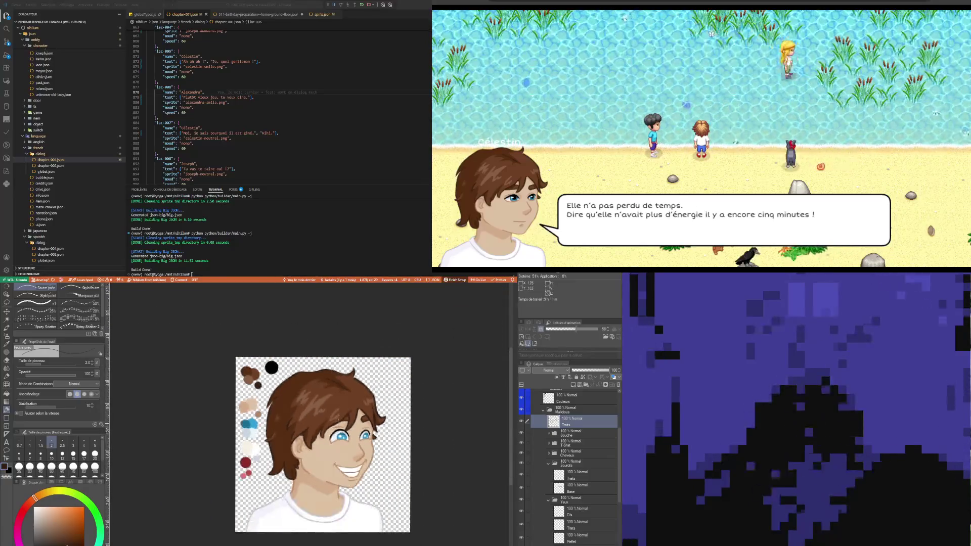
scroll(308, 429, "up", 1)
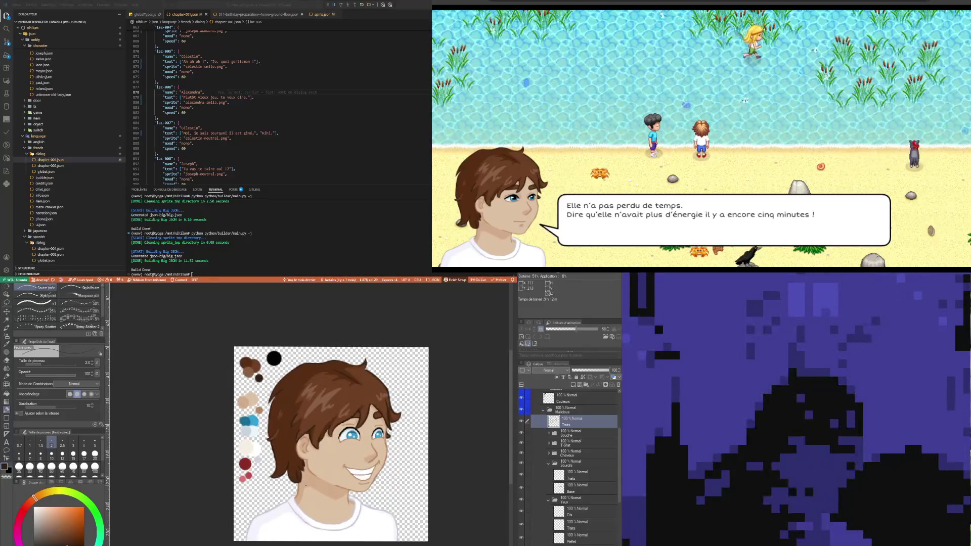
scroll(306, 487, "down", 2)
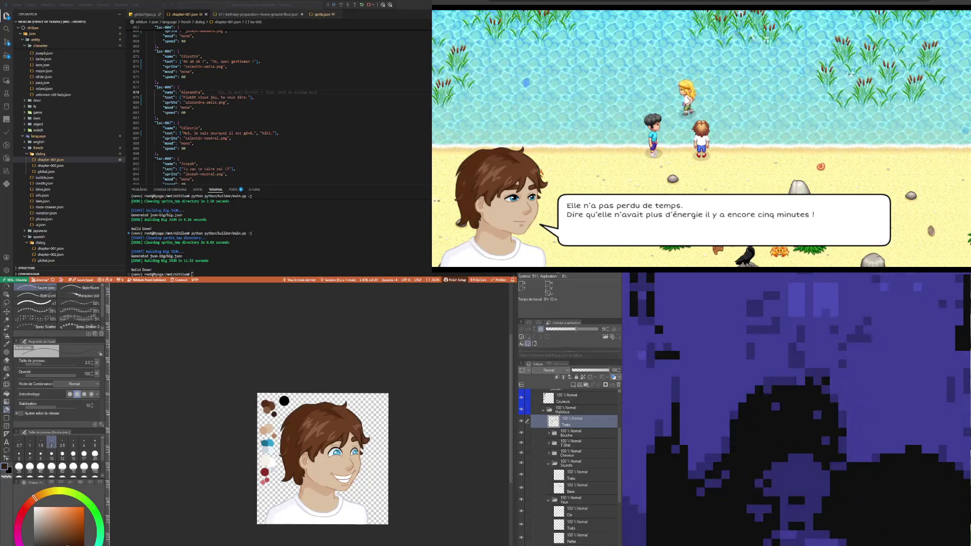
scroll(337, 448, "up", 2)
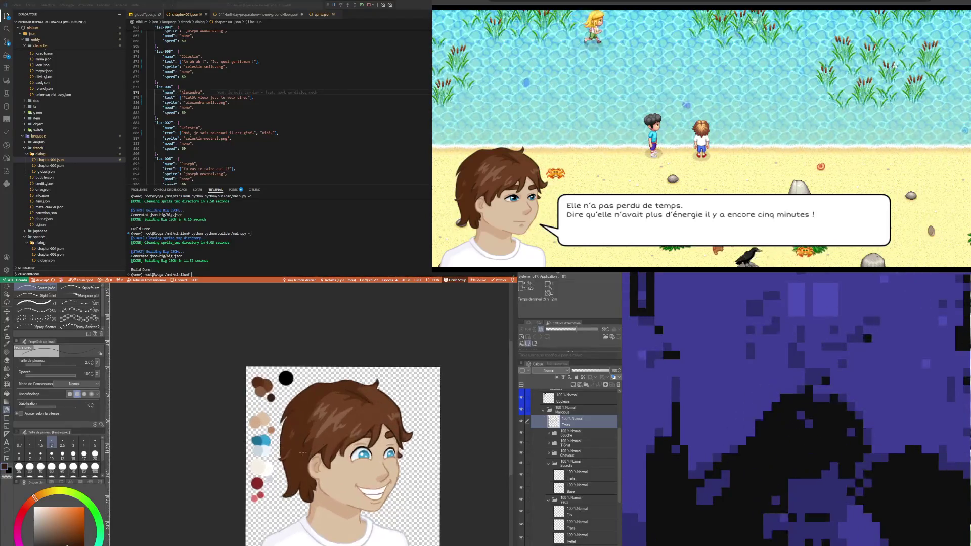
scroll(407, 443, "up", 4)
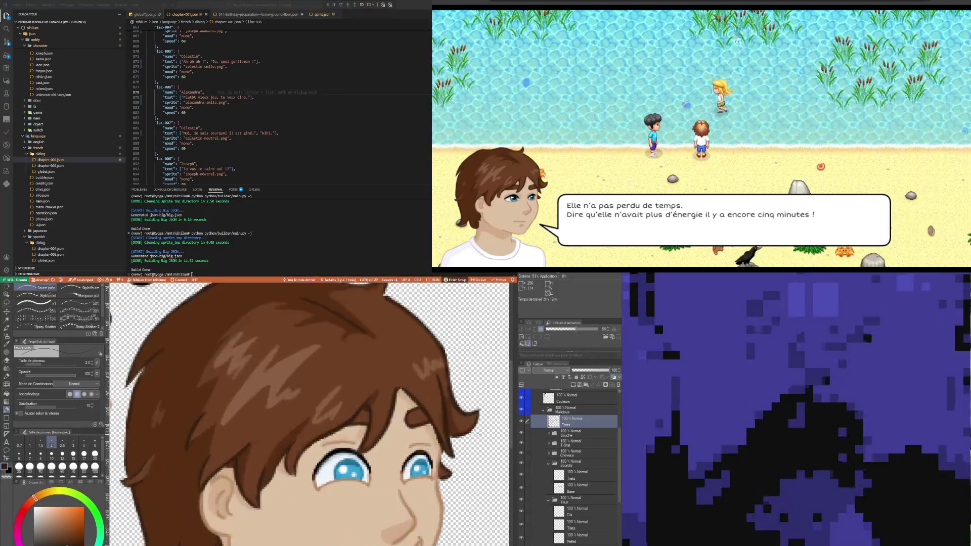
scroll(483, 429, "up", 1)
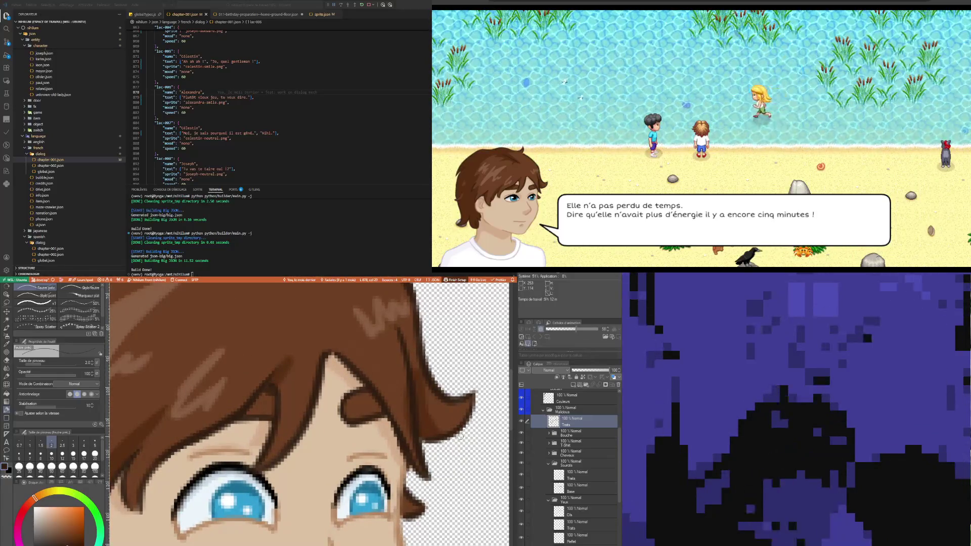
scroll(460, 435, "down", 5)
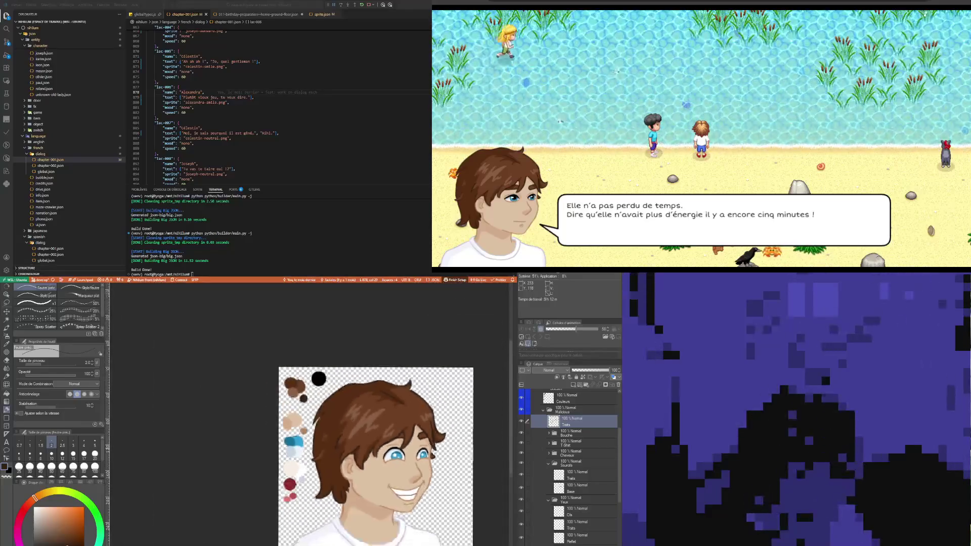
scroll(404, 450, "up", 1)
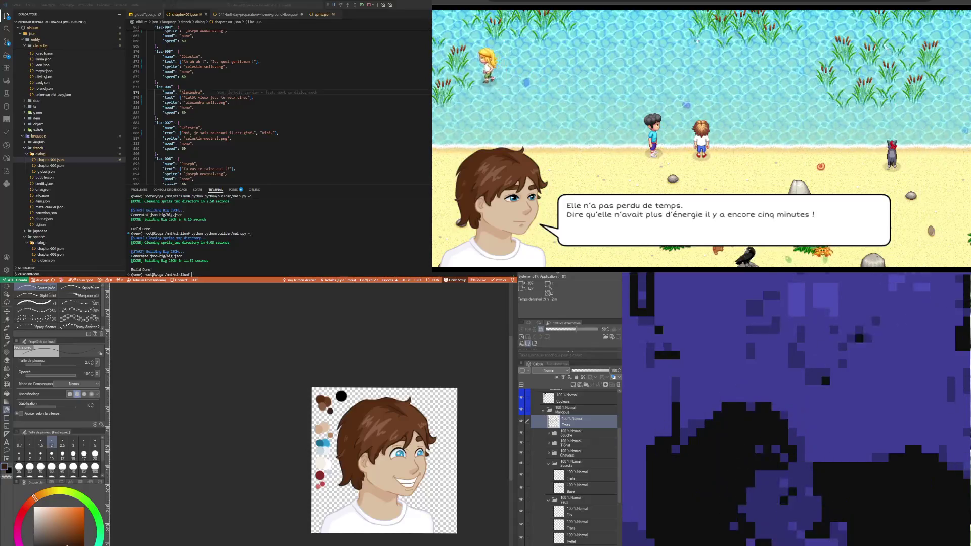
scroll(406, 439, "up", 5)
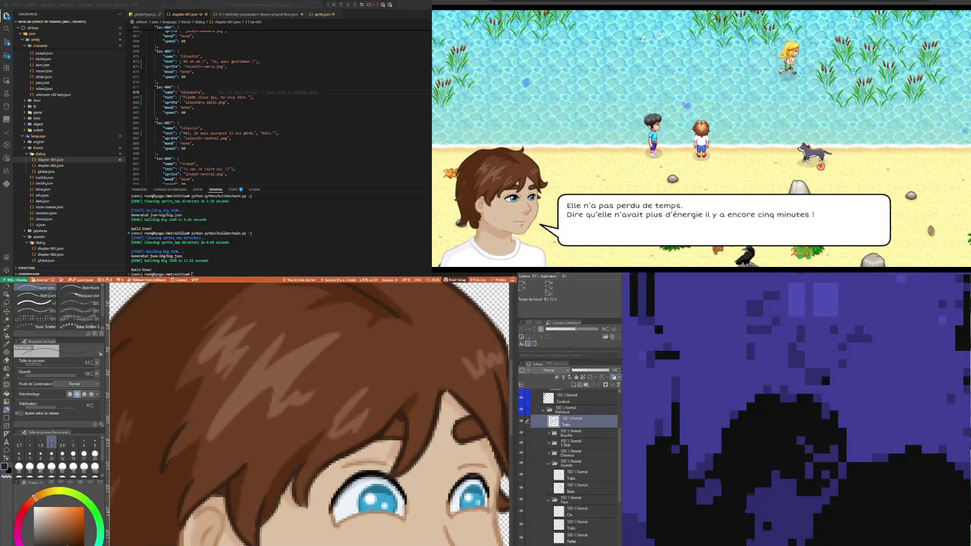
scroll(570, 465, "down", 3)
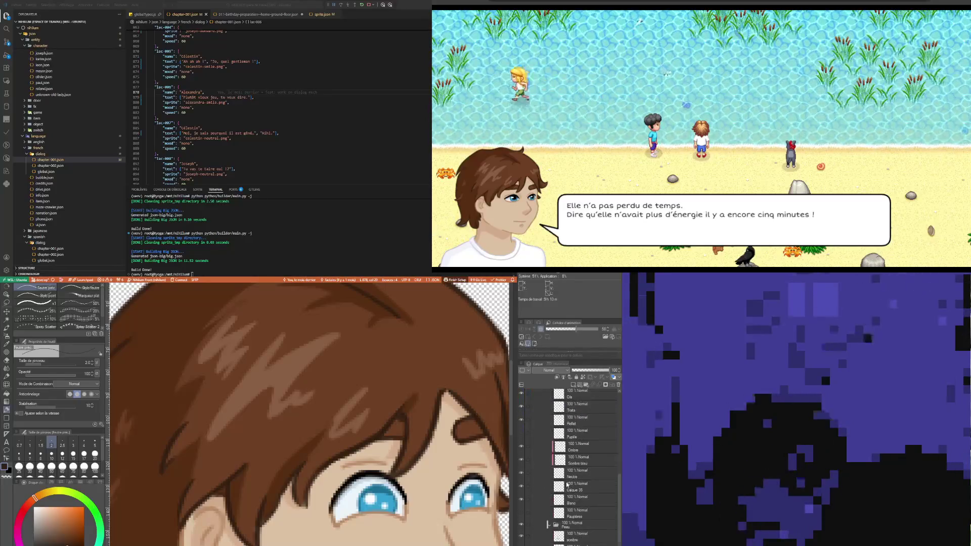
On the ombre layer, sample the skin tone, set brush size 3, and add a new raster layer.
scroll(571, 480, "down", 3)
left_click(572, 497)
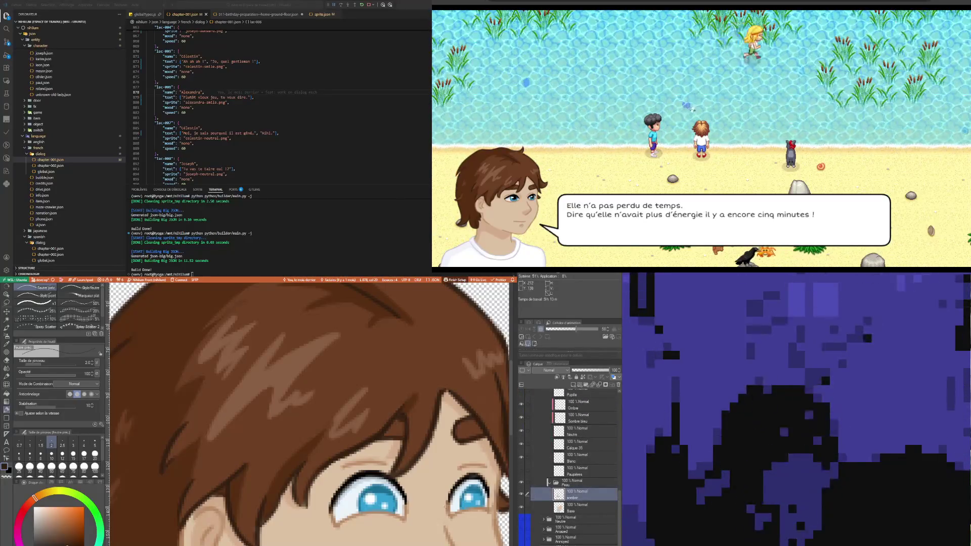
key("i")
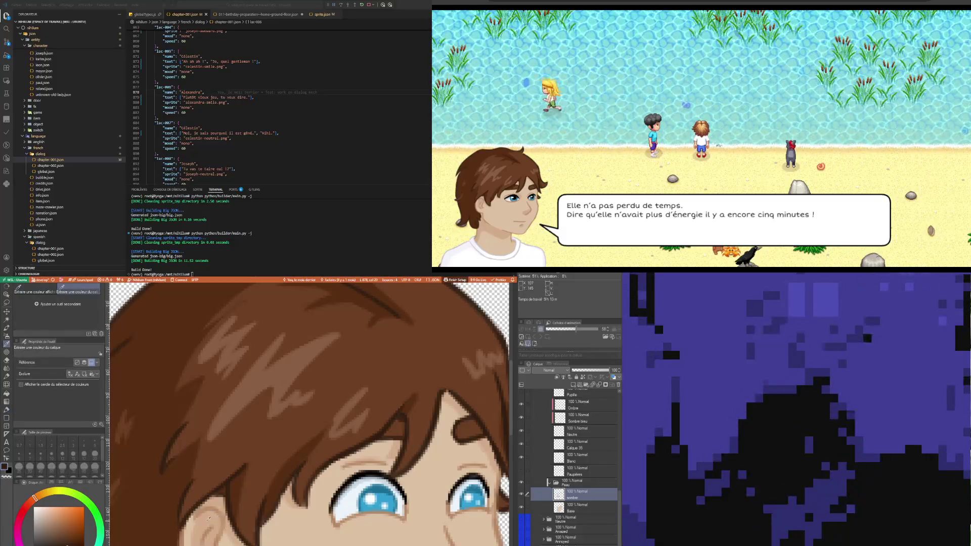
left_click(378, 470, "alt")
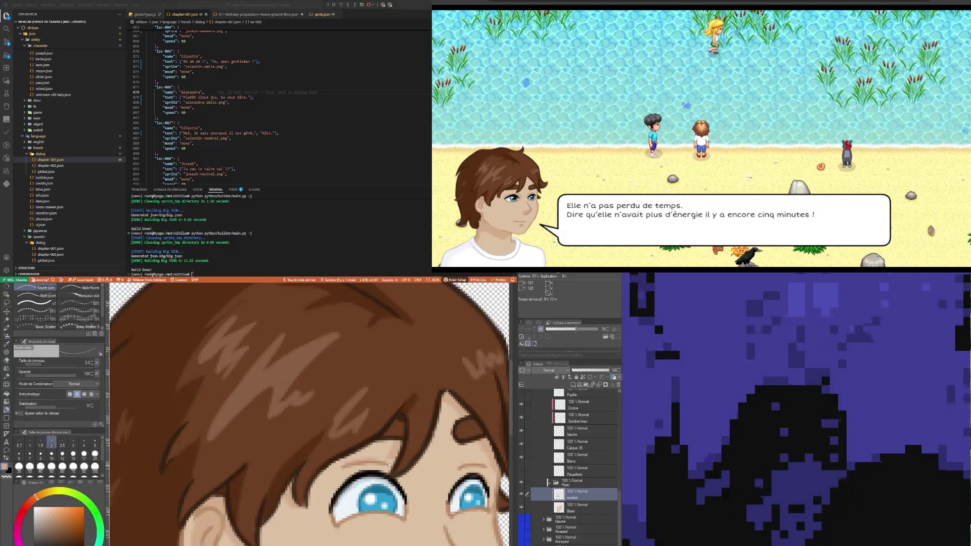
left_click(73, 442)
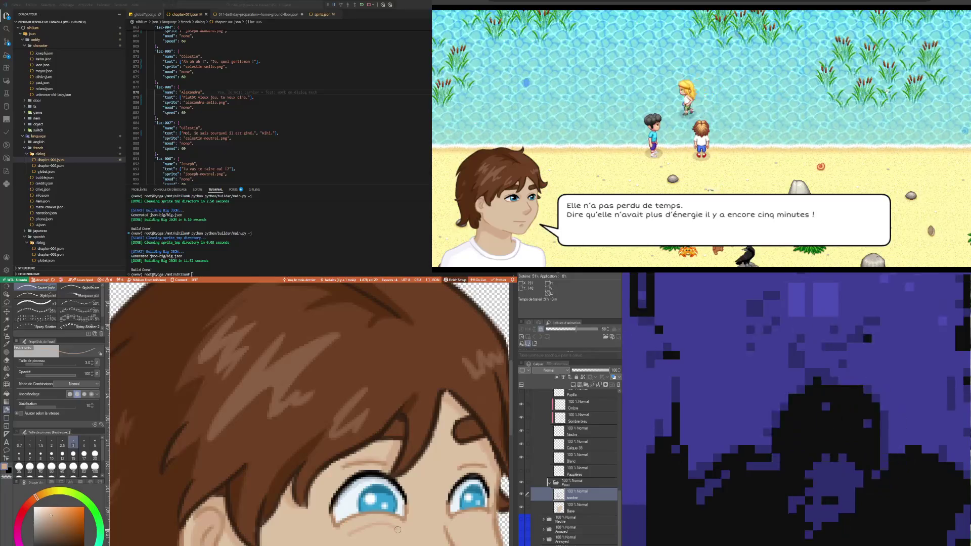
scroll(398, 529, "down", 5)
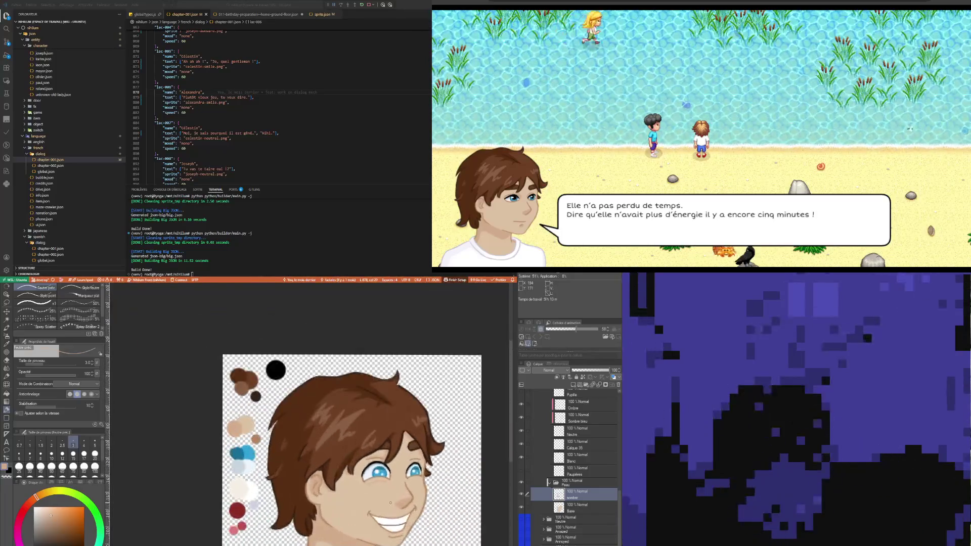
scroll(390, 503, "up", 2)
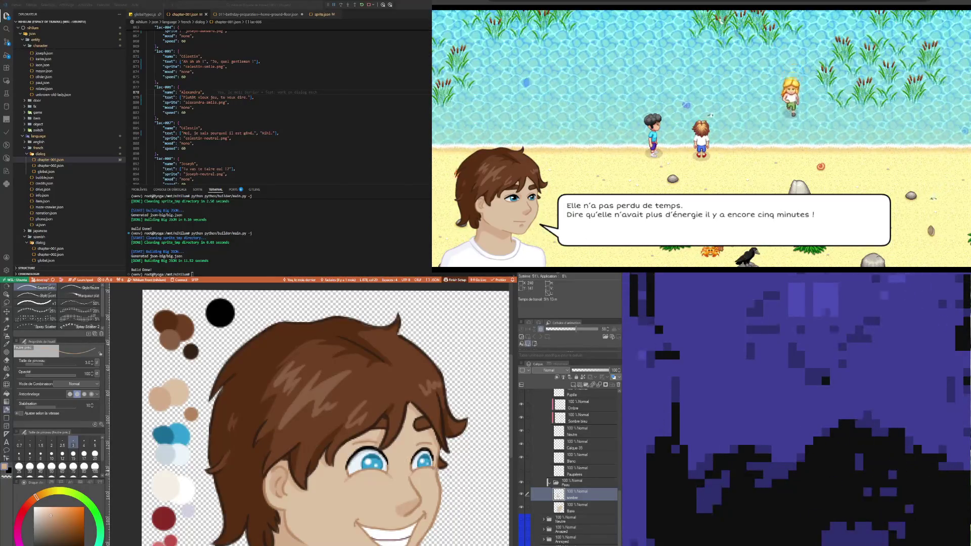
scroll(354, 474, "down", 5)
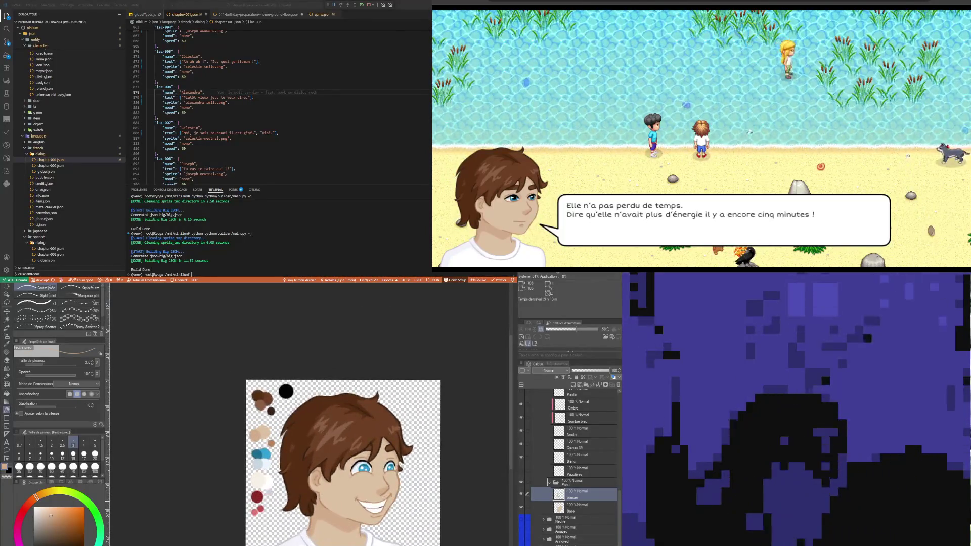
scroll(370, 481, "up", 2)
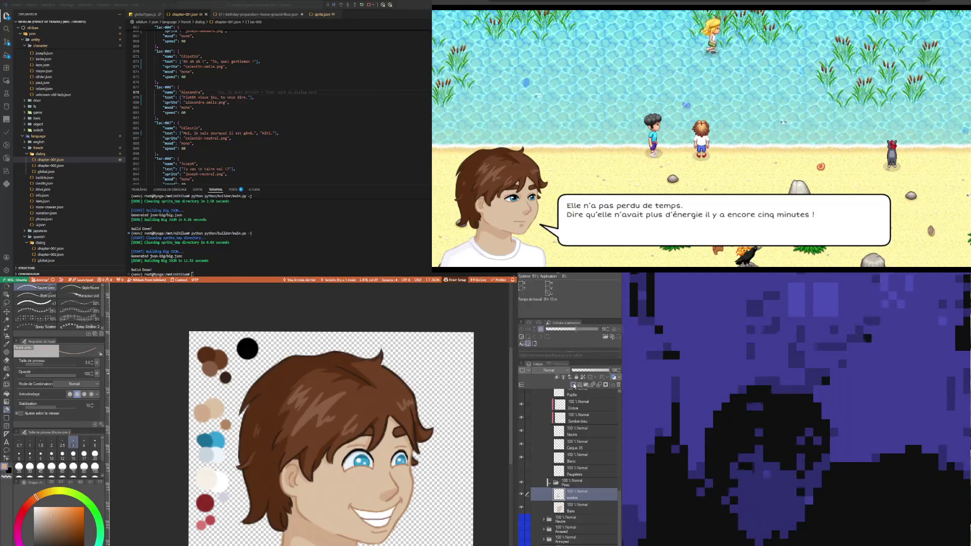
key("ctrl+shift+n")
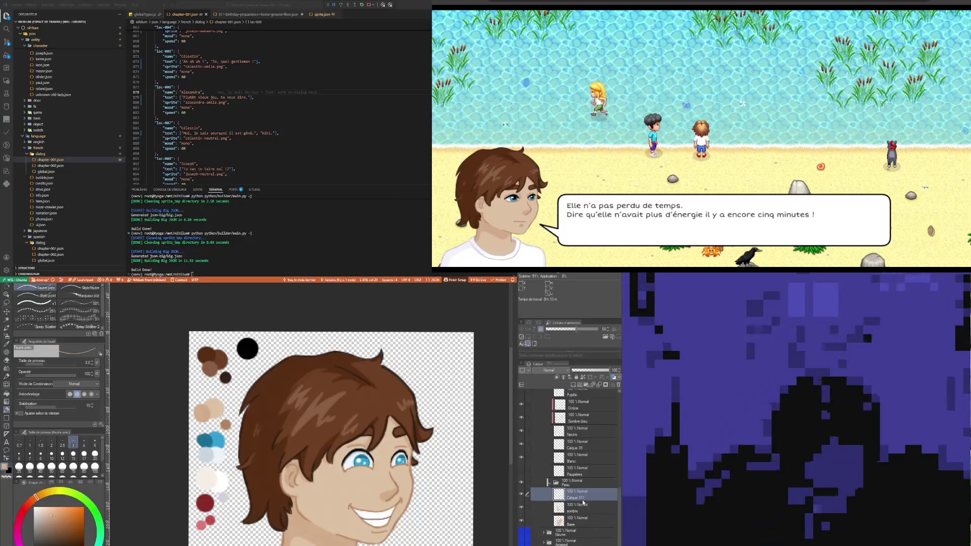
scroll(419, 478, "up", 3)
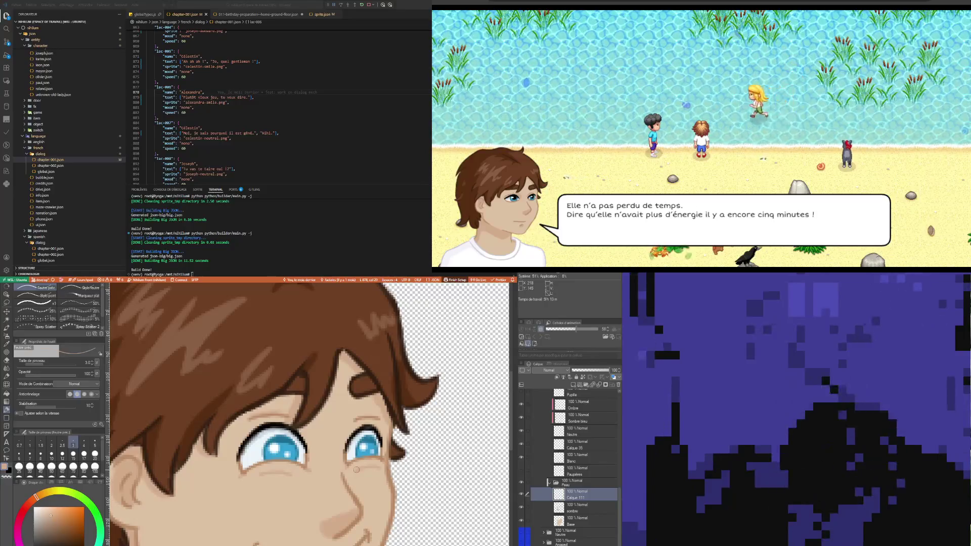
scroll(357, 469, "down", 5)
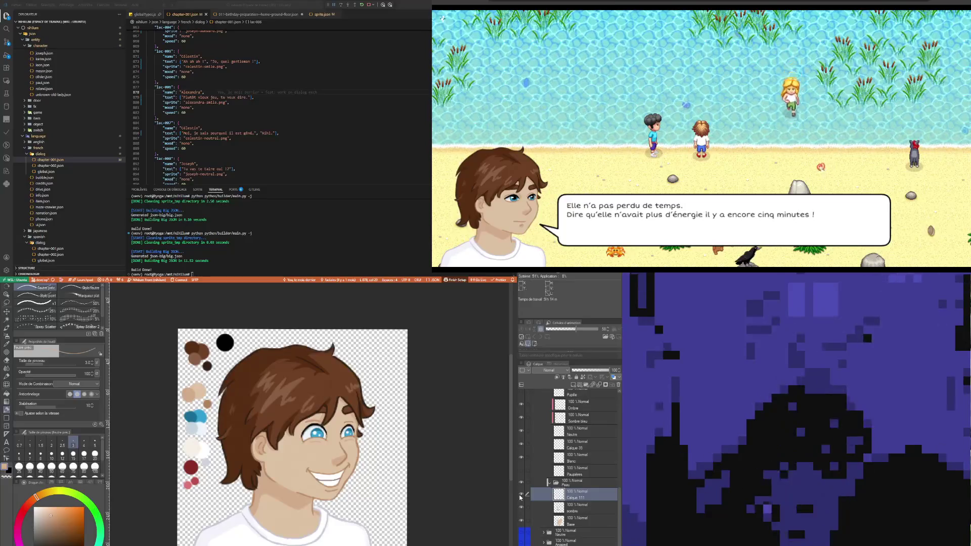
scroll(323, 458, "up", 3)
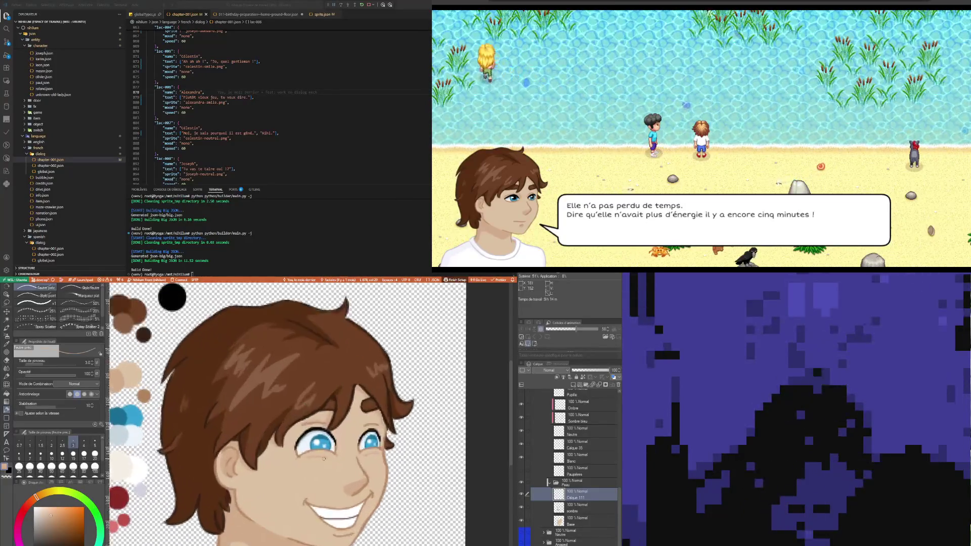
scroll(324, 458, "up", 2)
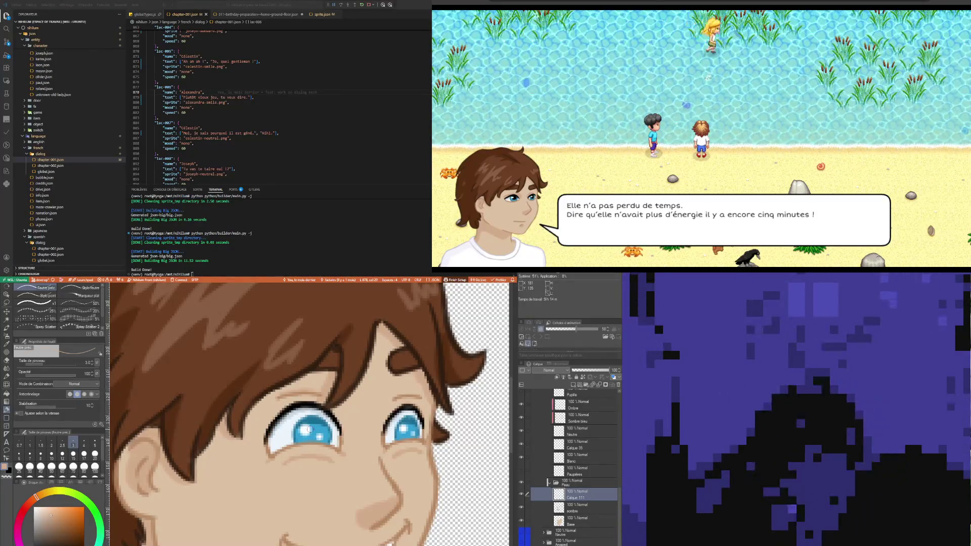
scroll(309, 429, "down", 2)
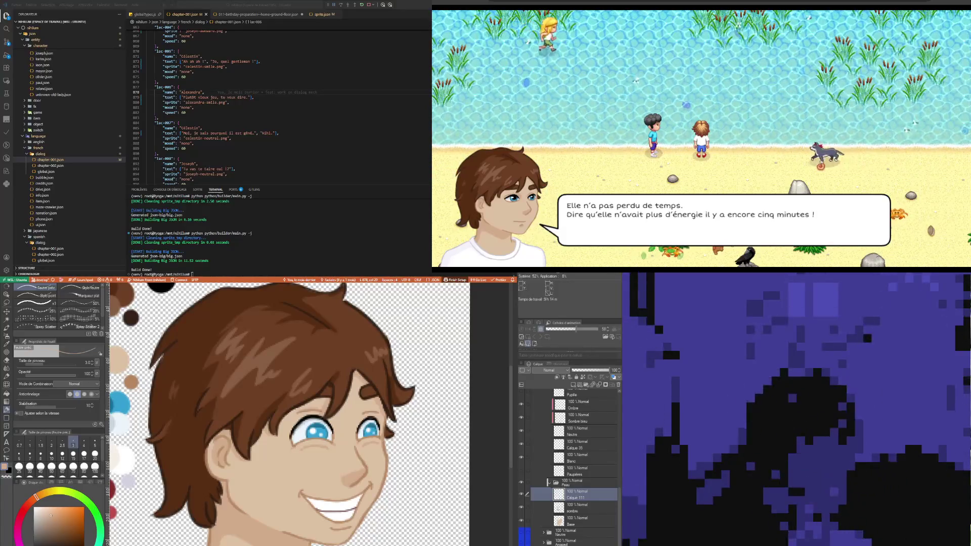
scroll(290, 412, "down", 3)
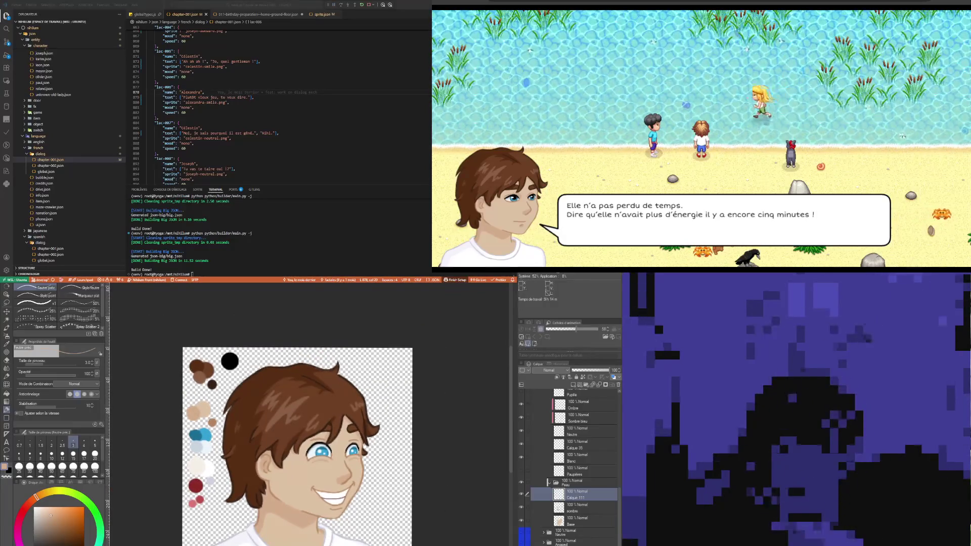
scroll(569, 465, "up", 2)
scroll(569, 465, "up", 2)
Collapse the Yeux, Malicious and Celestin layer folders.
left_click(548, 423)
scroll(547, 457, "up", 2)
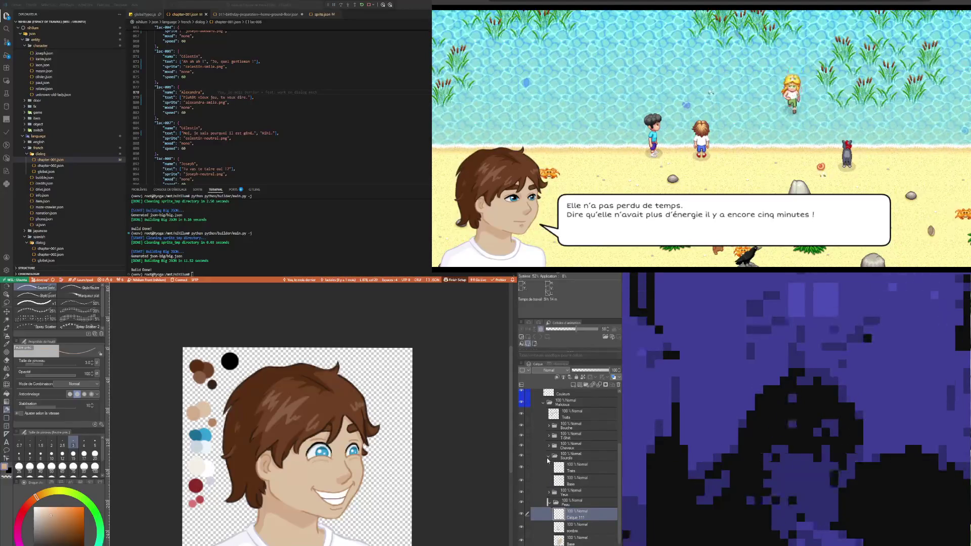
left_click(547, 457)
left_click(543, 403)
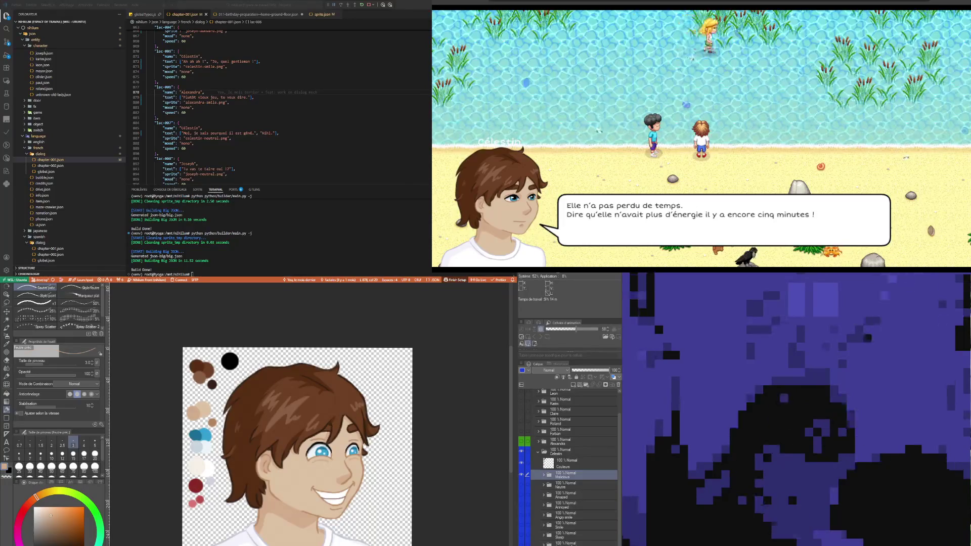
left_click(528, 452)
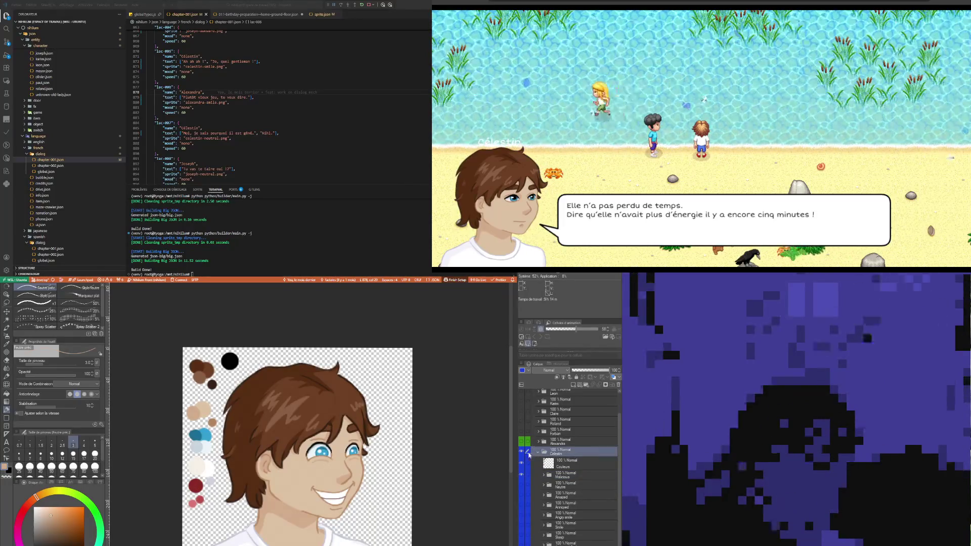
left_click(537, 452)
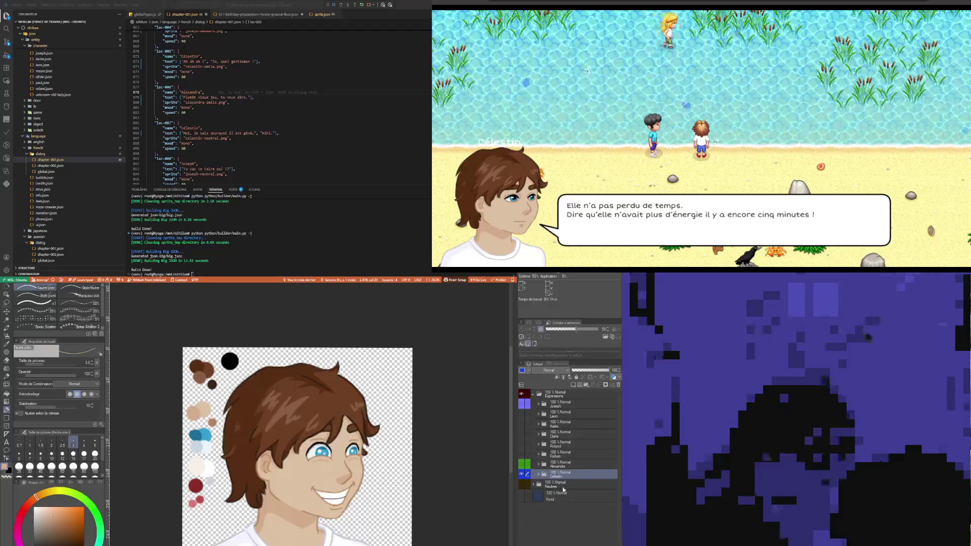
Expand Celestin and compare the Smile expression against the Malicious expression by toggling visibility.
left_click(538, 474)
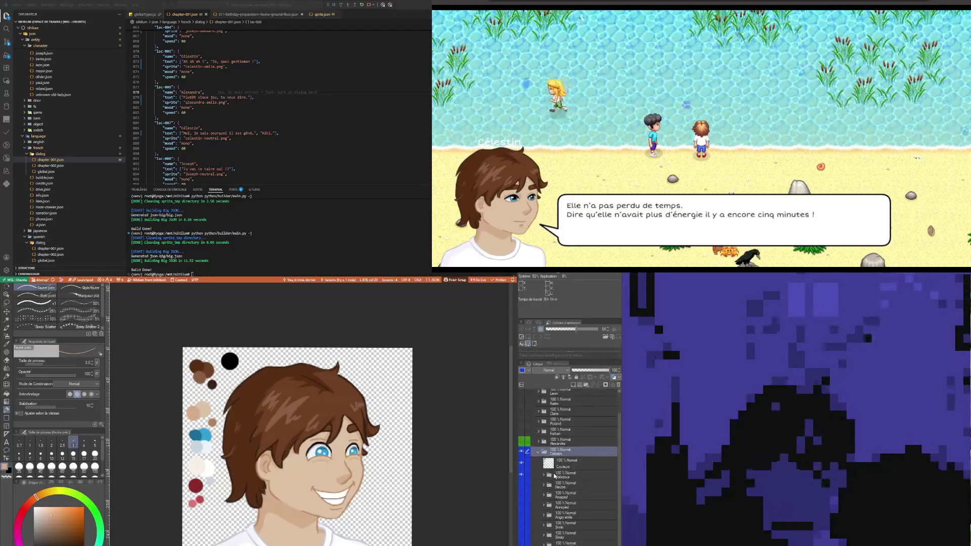
left_click(520, 477)
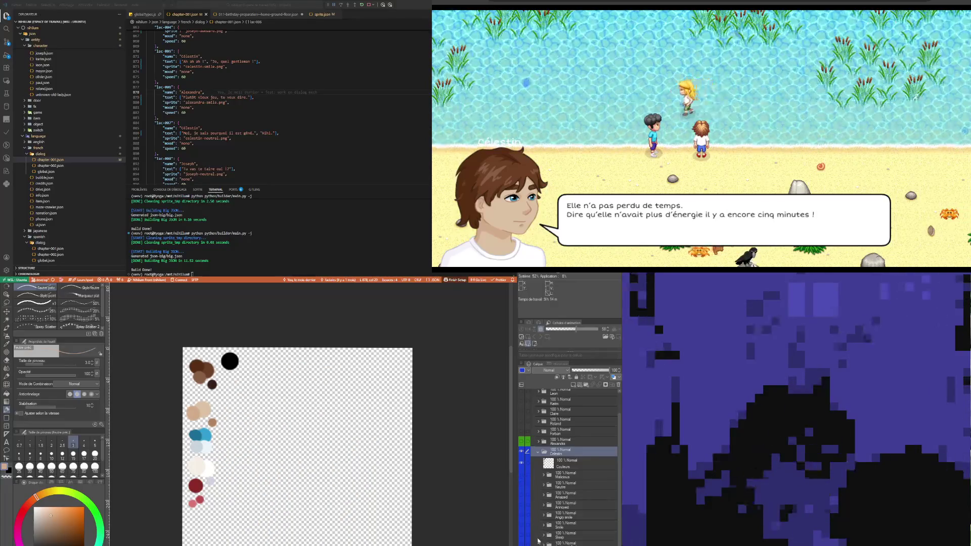
left_click(521, 525)
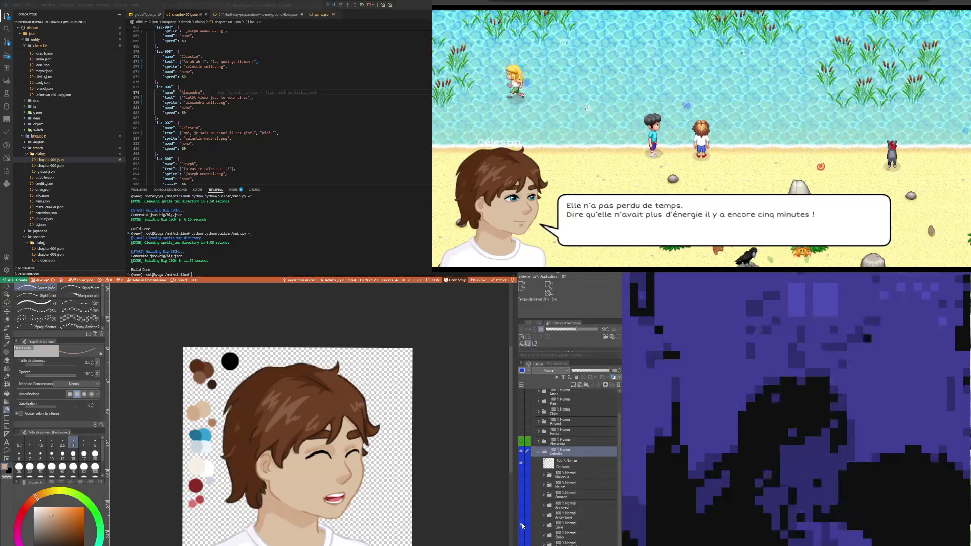
left_click(521, 526)
left_click(523, 472)
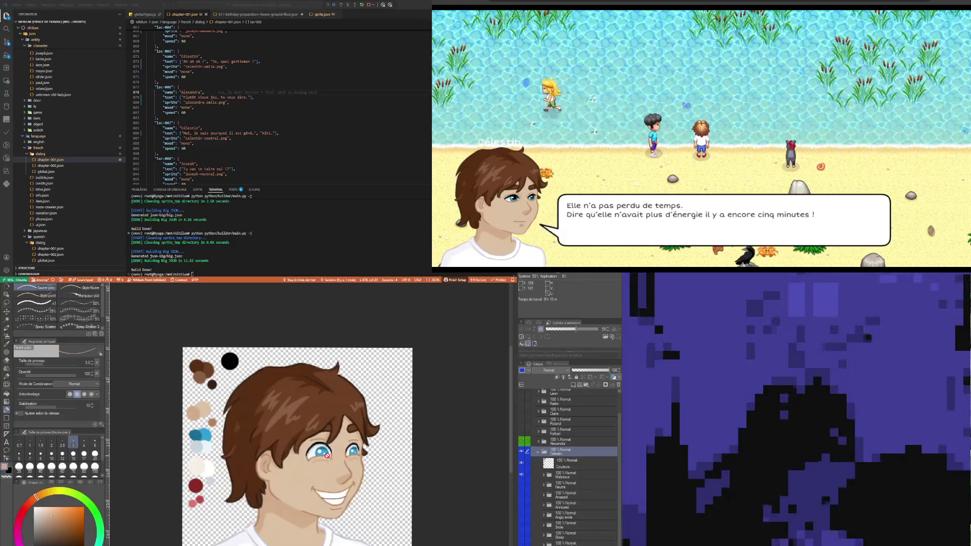
scroll(328, 456, "down", 2)
scroll(329, 490, "up", 1)
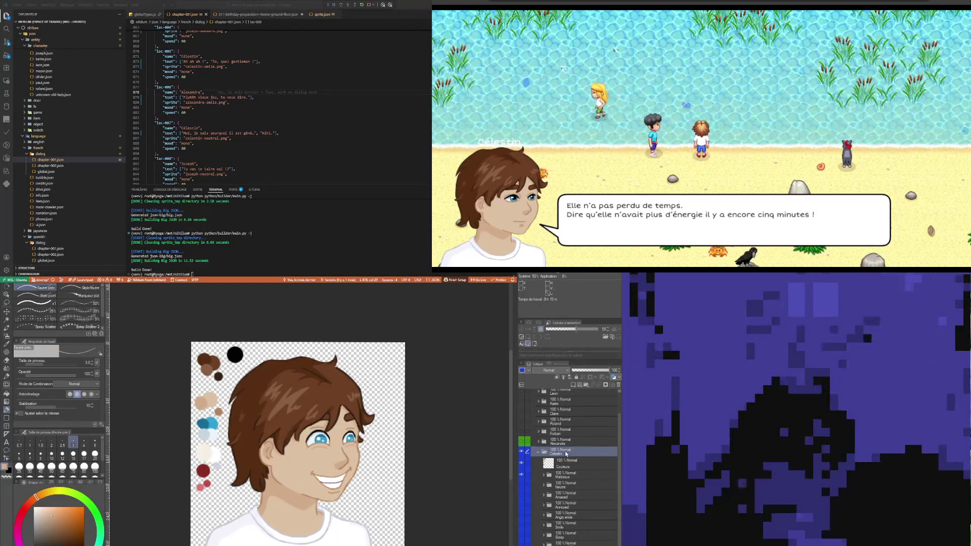
scroll(570, 472, "up", 2)
Toggle the Couleur swatch layer off and on, then expand Malicious and select Bouche.
left_click(572, 487)
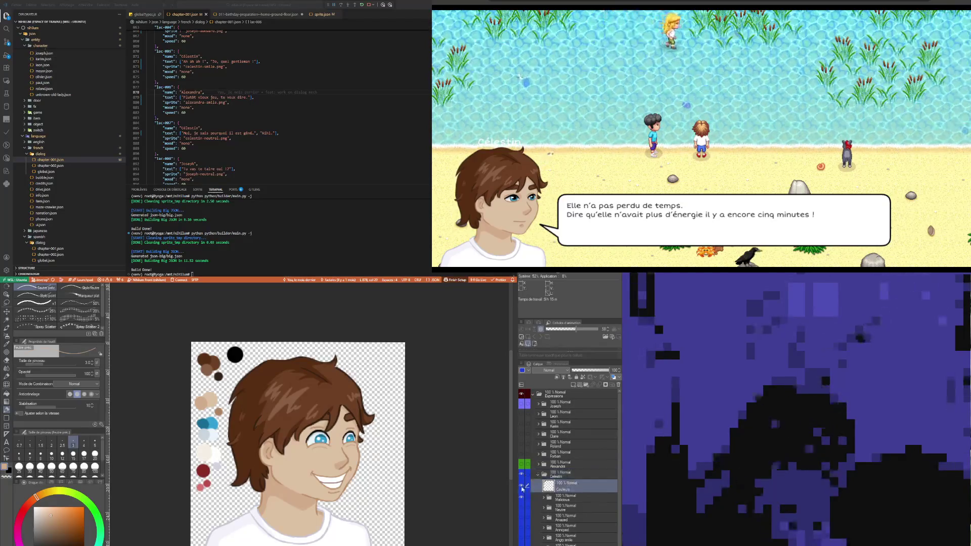
left_click(522, 487)
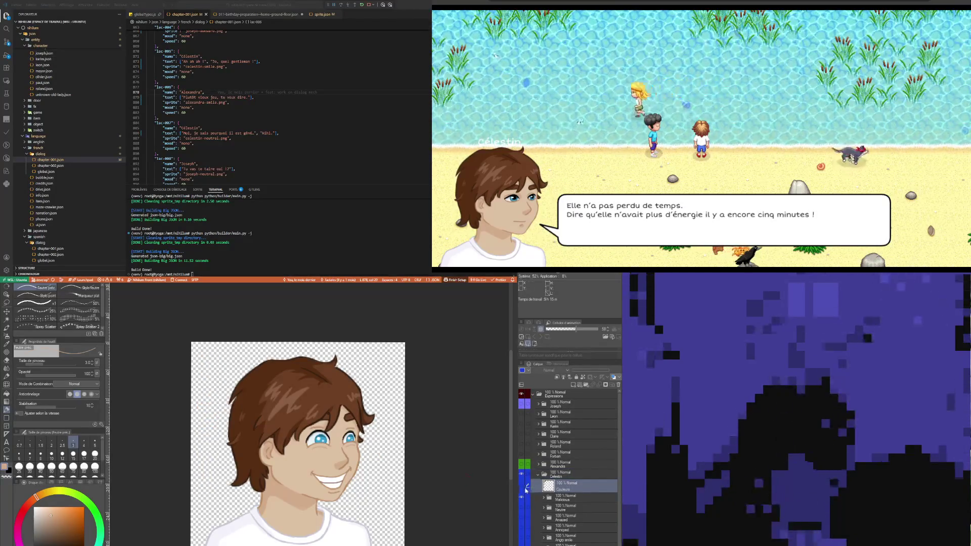
left_click(521, 487)
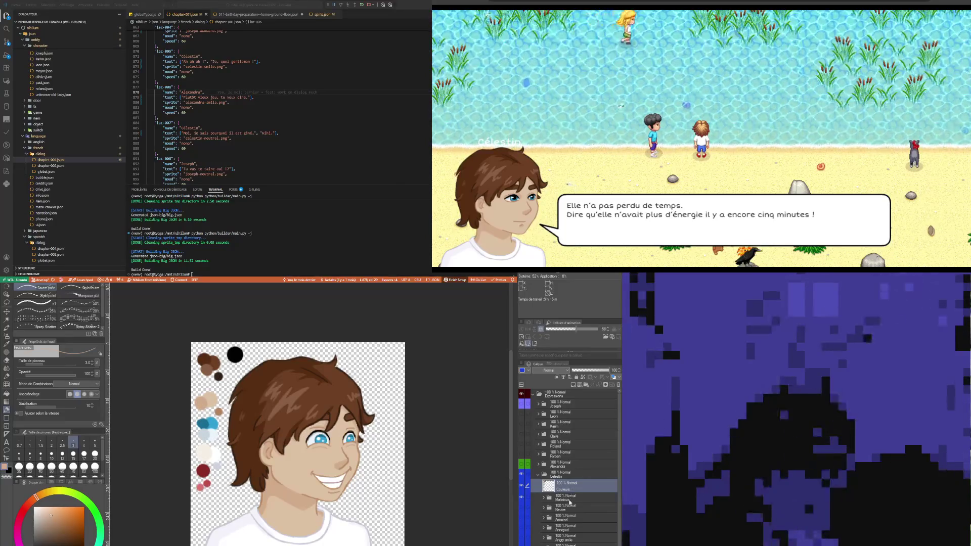
left_click(574, 528)
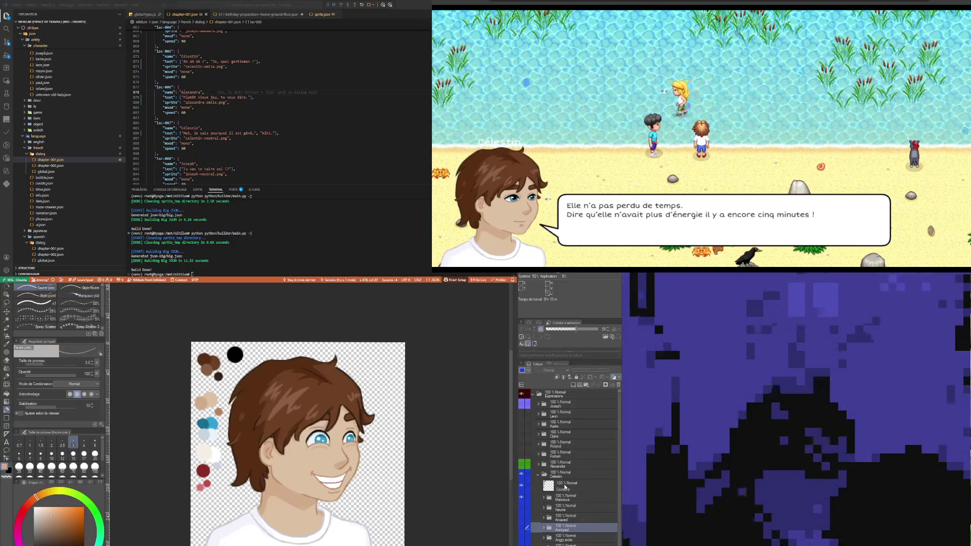
left_click(564, 487)
left_click(556, 498)
left_click(544, 499)
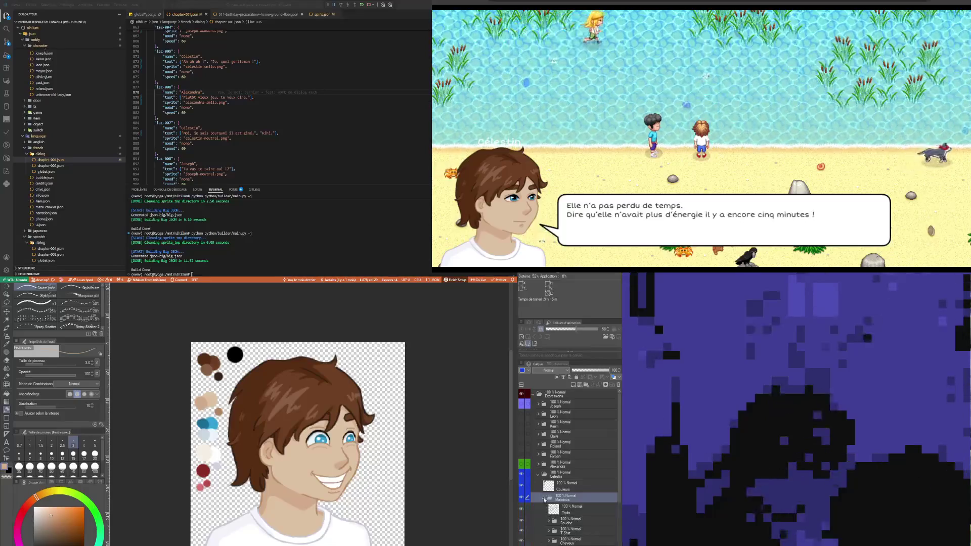
left_click(581, 520)
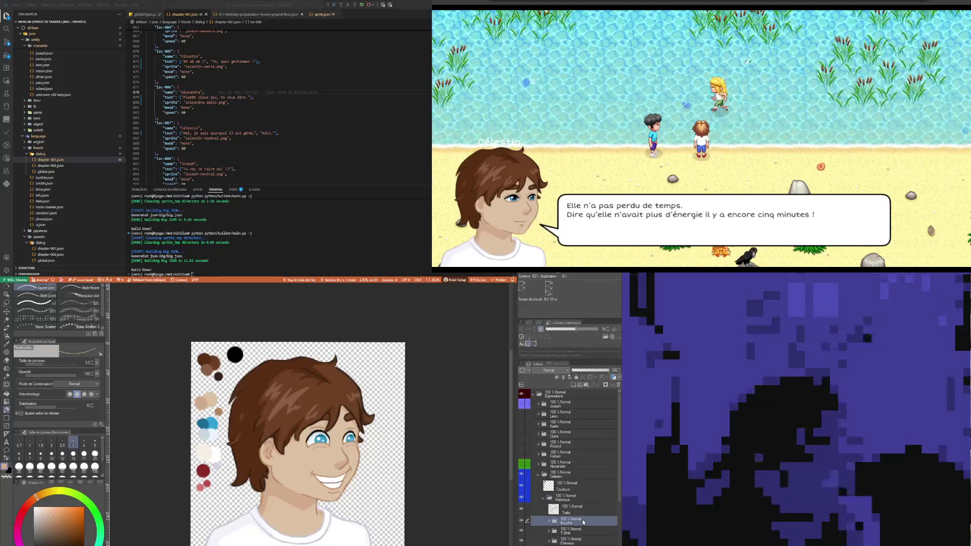
Expand the Bouche group and rename its Calque 1 layer to 'séparation dents'.
scroll(581, 521, "down", 2)
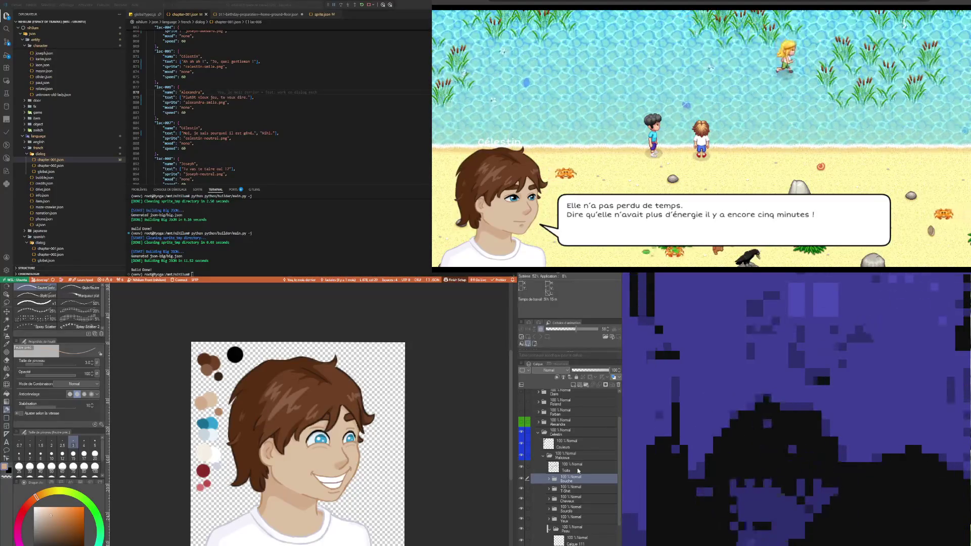
left_click(549, 478)
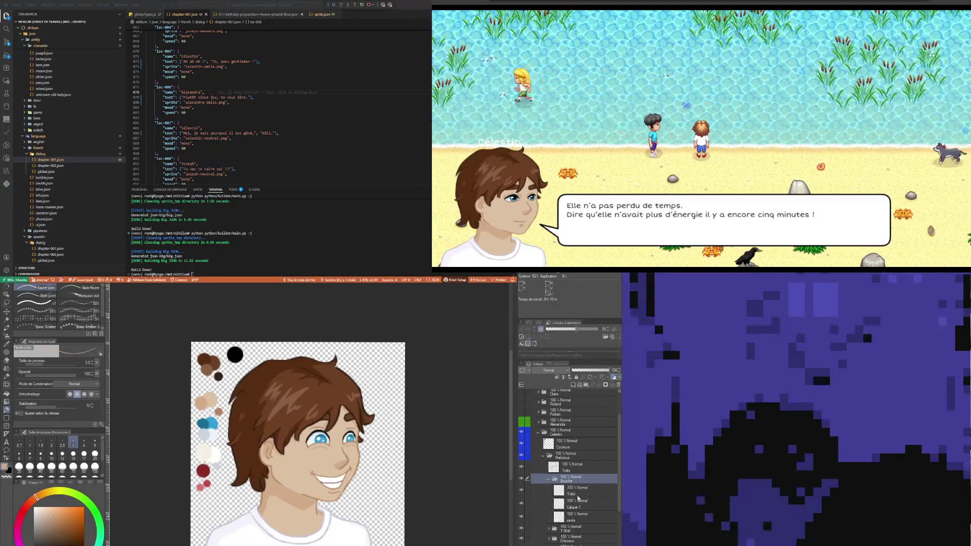
left_click(577, 508)
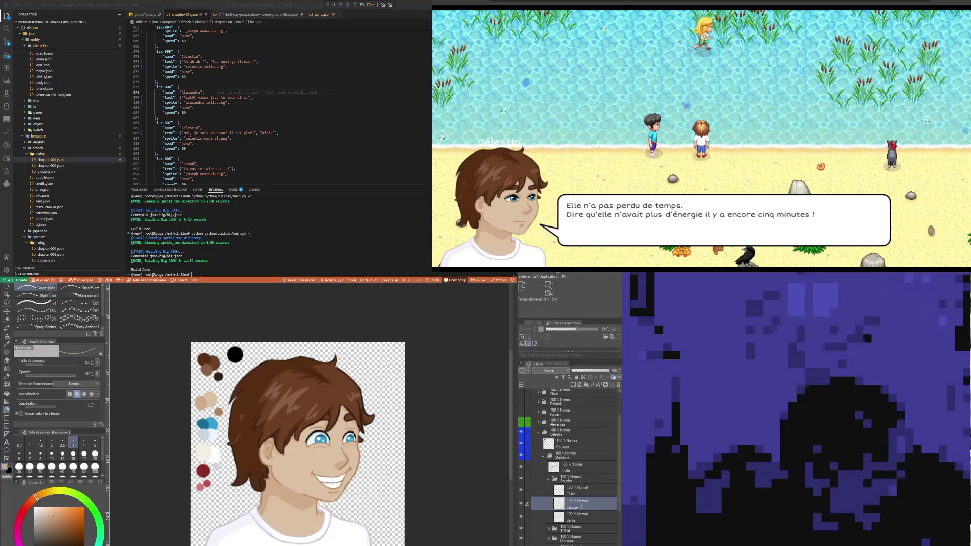
type("séparation dents")
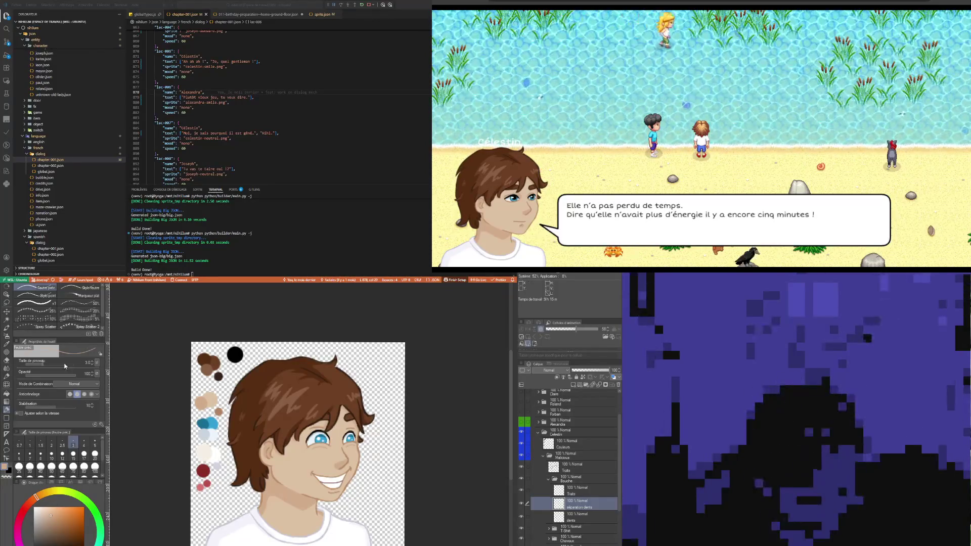
left_click(6, 343)
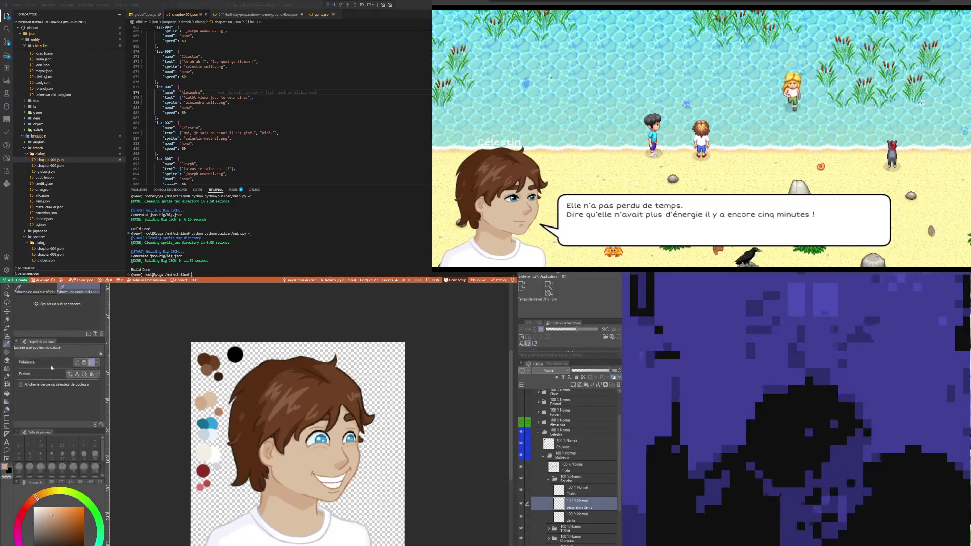
Sample the red swatch, add a layer above dents, and paint red along the smile's inner edge.
left_click(207, 483)
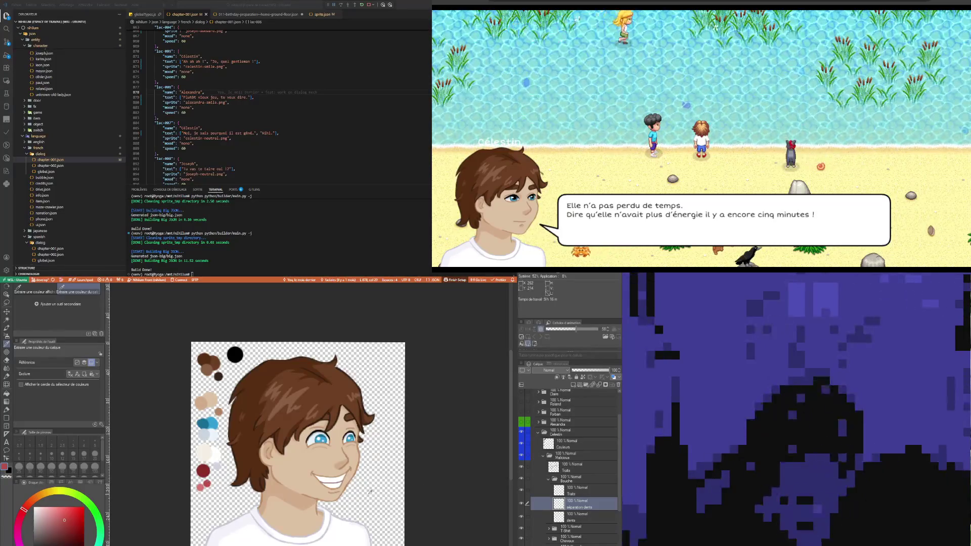
scroll(286, 461, "up", 2)
scroll(328, 475, "up", 1)
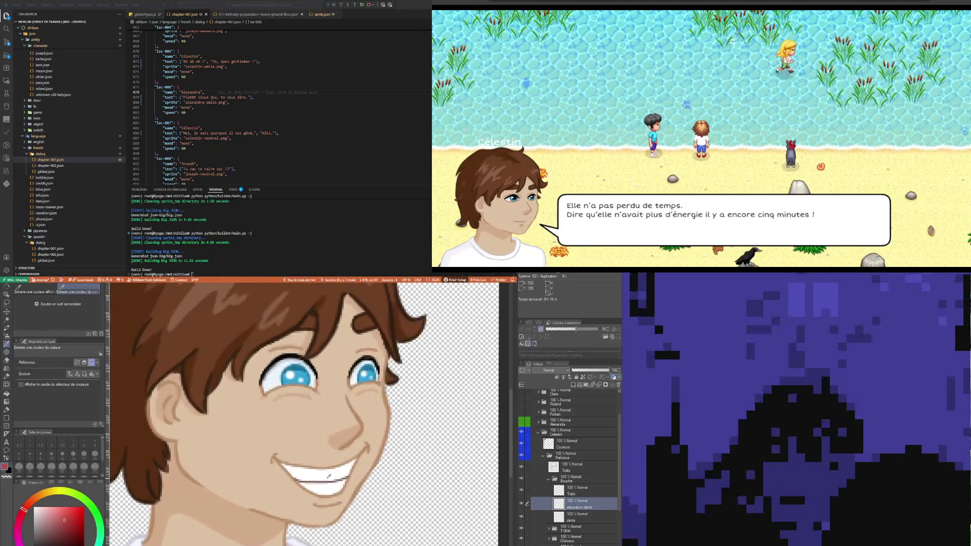
left_click(578, 521)
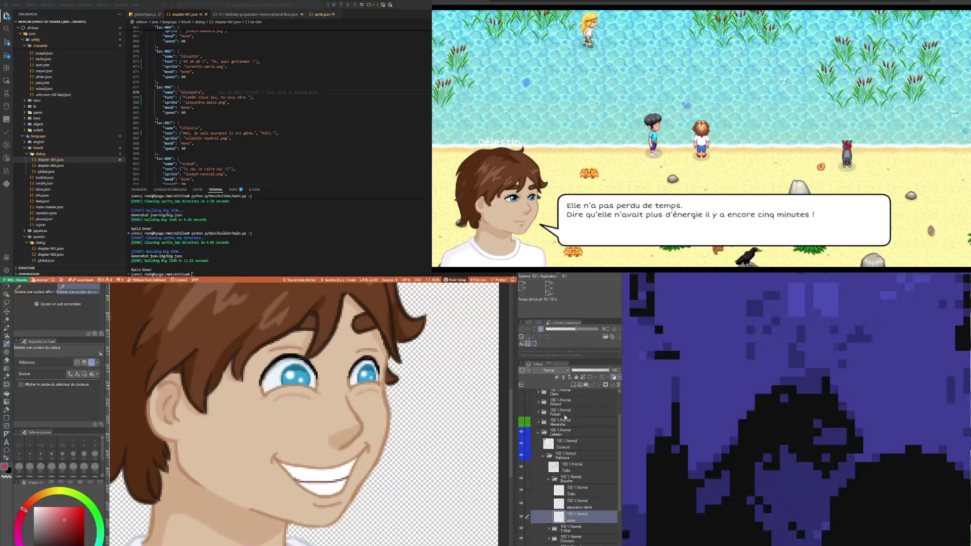
key("ctrl+shift+n")
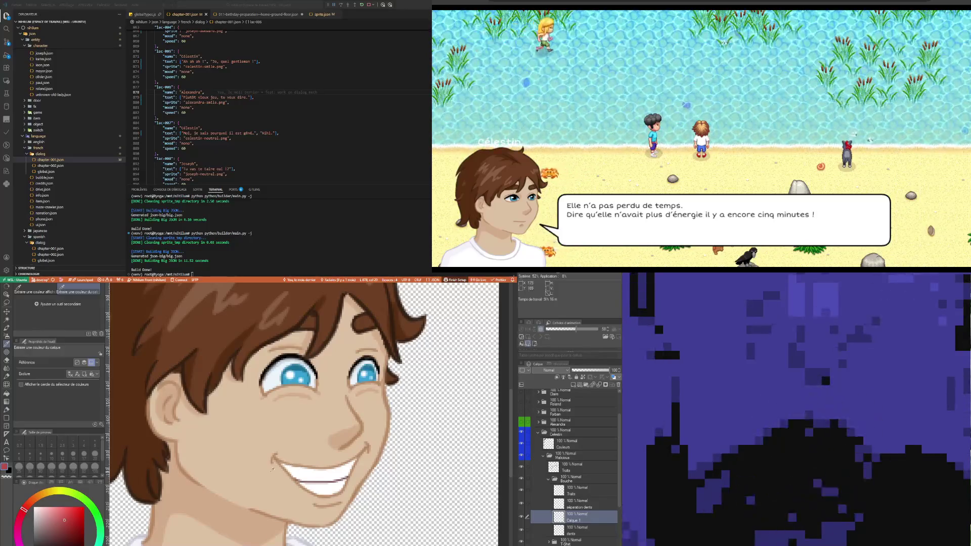
key("p")
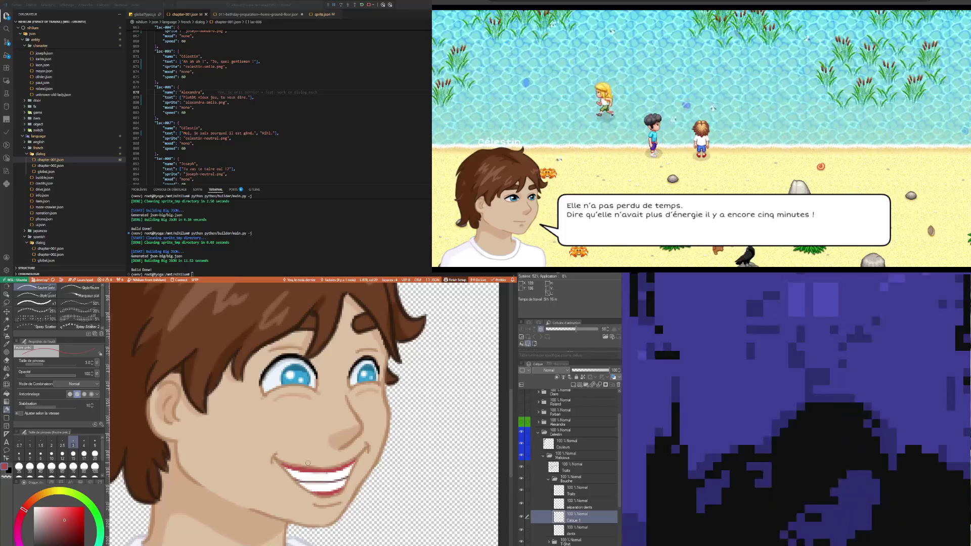
scroll(298, 424, "down", 5)
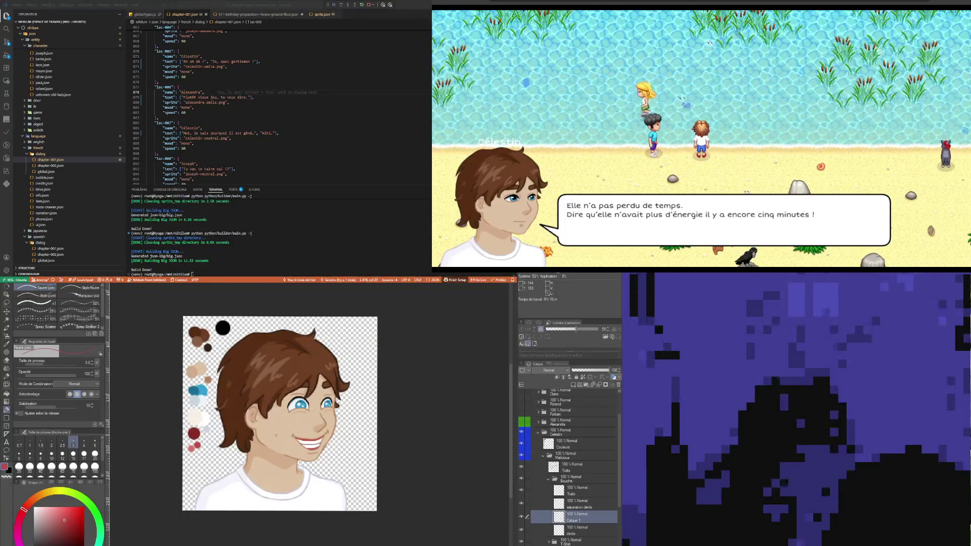
Add a Hue/Saturation/Luminosity correction layer above the red Calque 1 mouth layer.
scroll(276, 435, "up", 5)
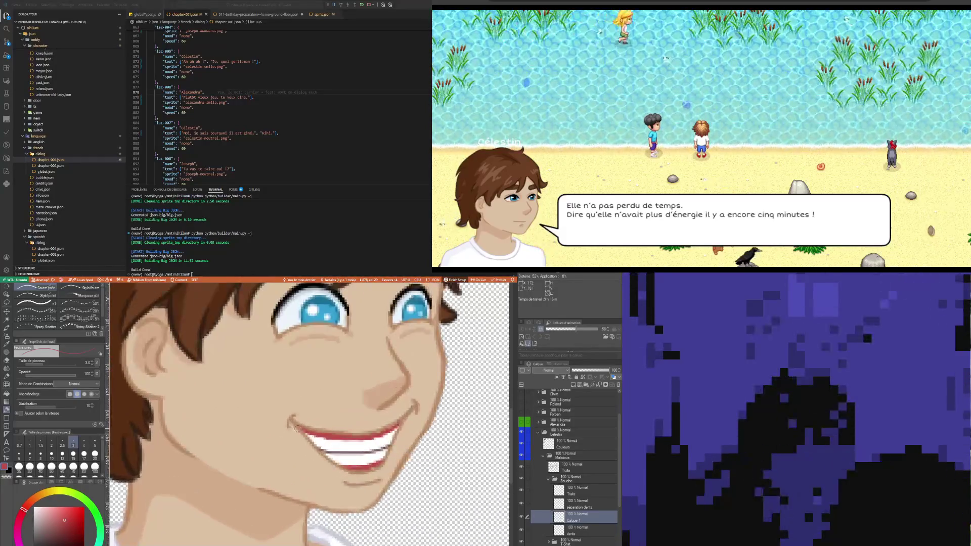
scroll(297, 428, "down", 4)
scroll(269, 427, "up", 1)
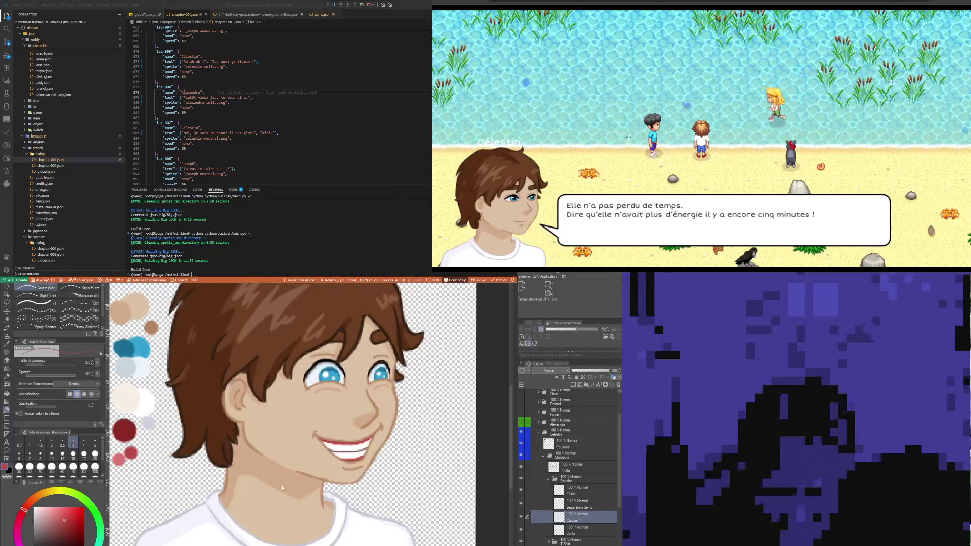
key("ctrl+v")
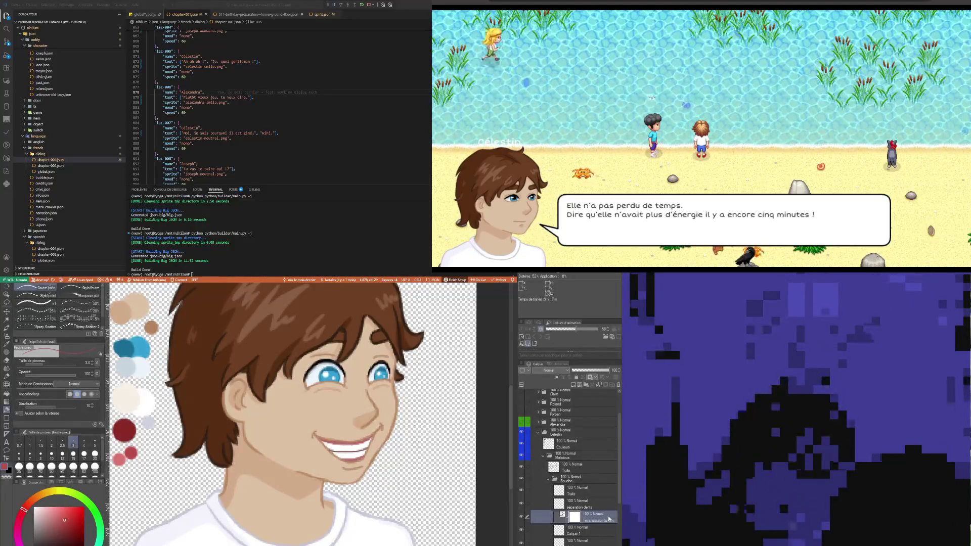
Delete the hue/saturation correction layer and zoom in on the mouth.
key("Delete")
scroll(345, 450, "up", 5)
scroll(346, 450, "up", 2)
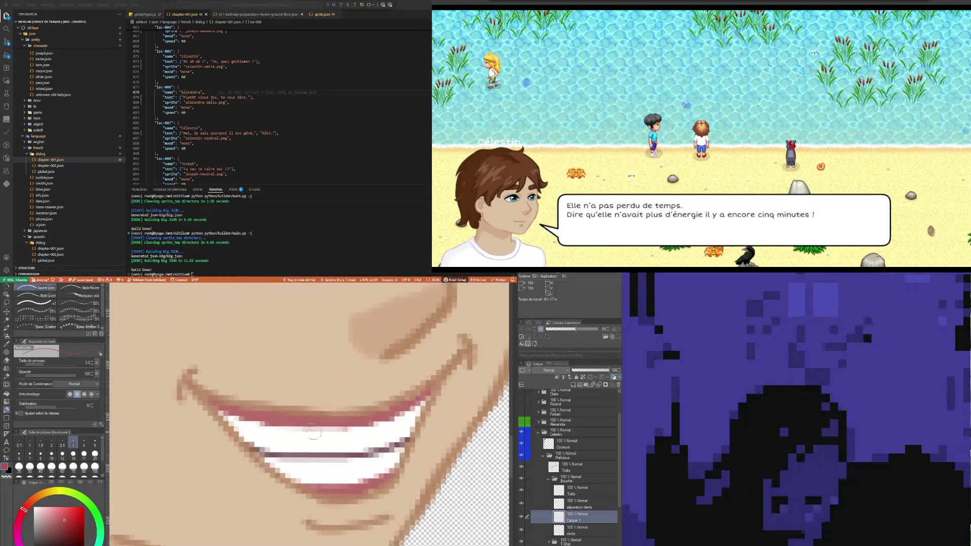
Clean up stray red around the teeth with the eyedropper and eraser.
key("i")
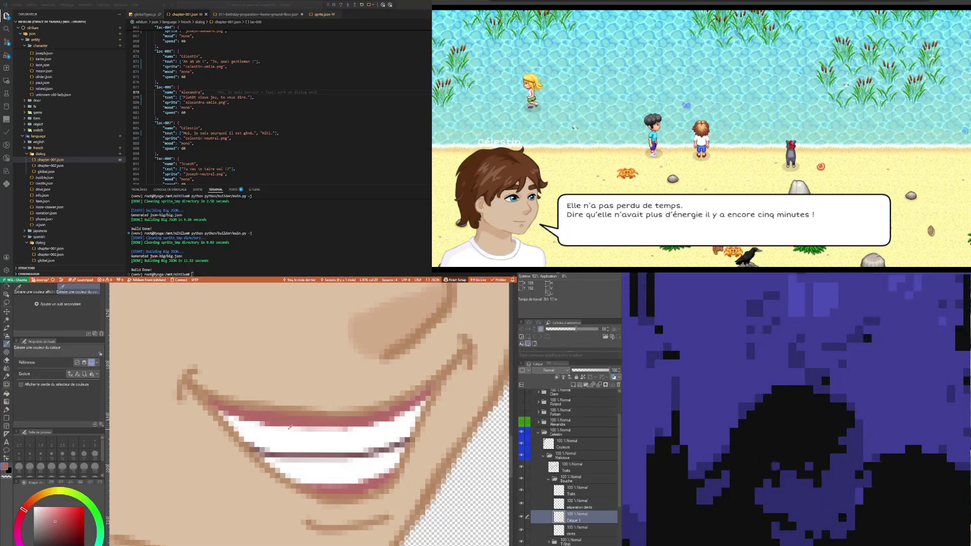
key("e")
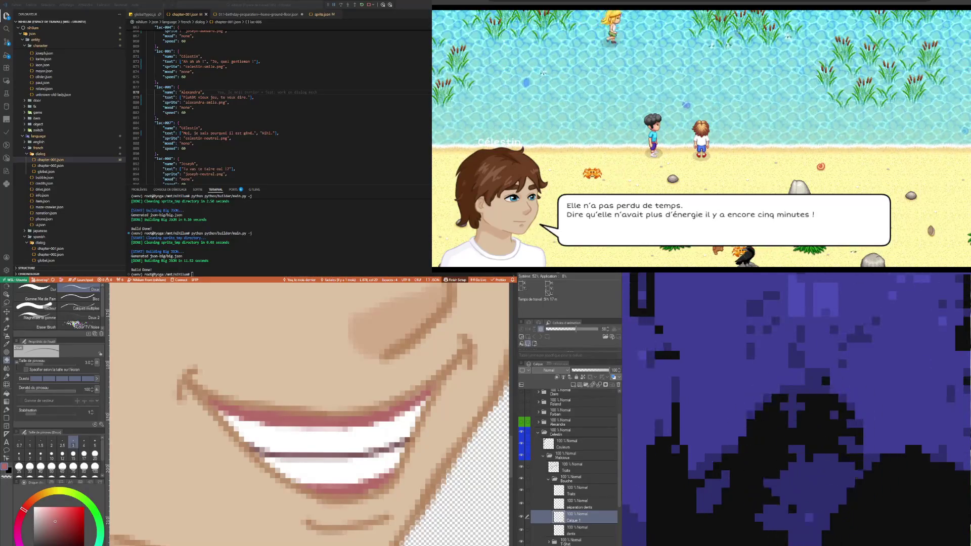
scroll(304, 440, "down", 5)
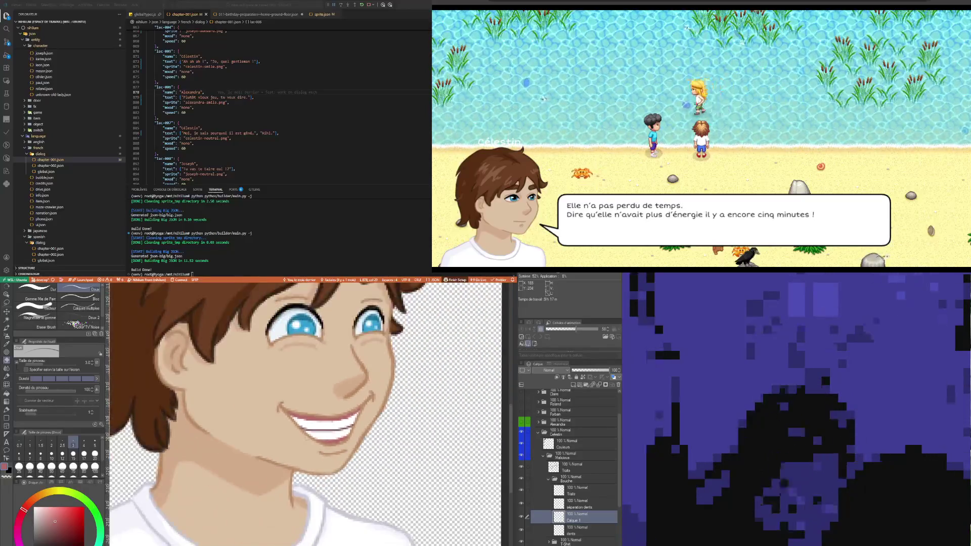
scroll(304, 441, "down", 2)
scroll(327, 429, "up", 6)
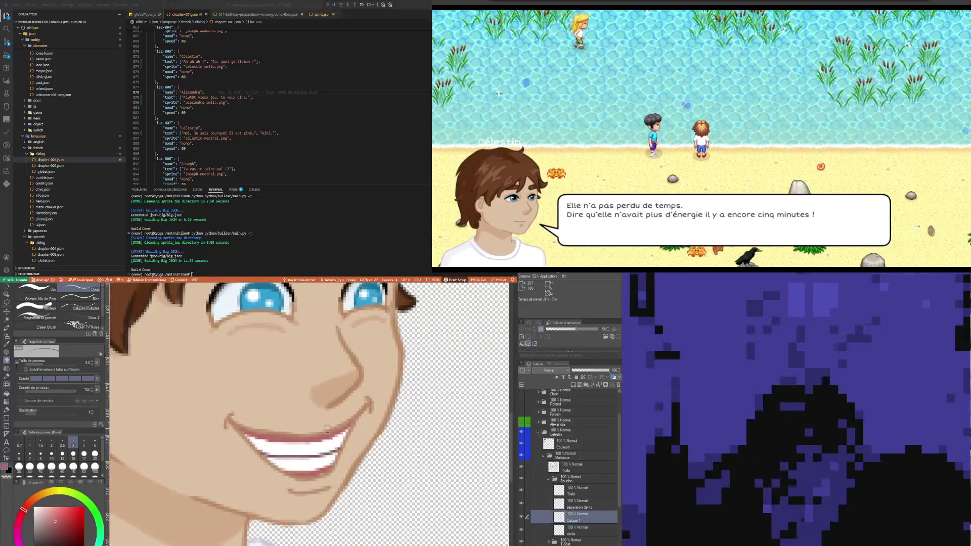
scroll(327, 429, "up", 1)
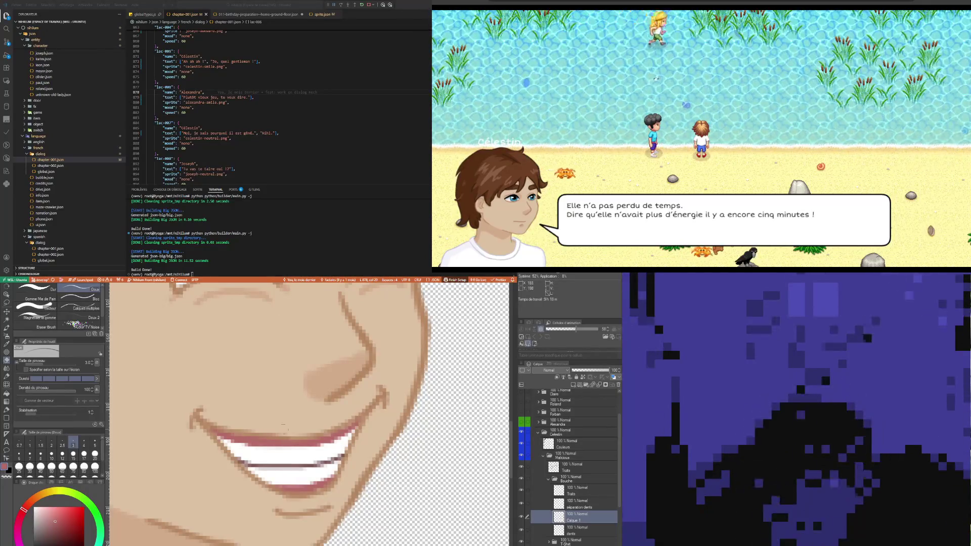
Switch from the eraser to the Feutre précis pen at brush size 1.
scroll(276, 442, "down", 3)
scroll(276, 443, "down", 3)
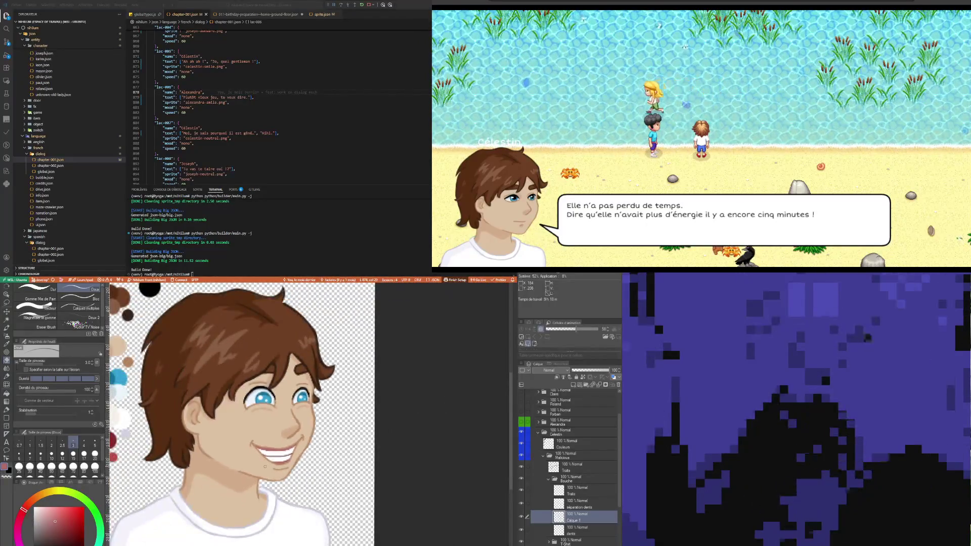
scroll(276, 443, "down", 1)
scroll(277, 455, "up", 4)
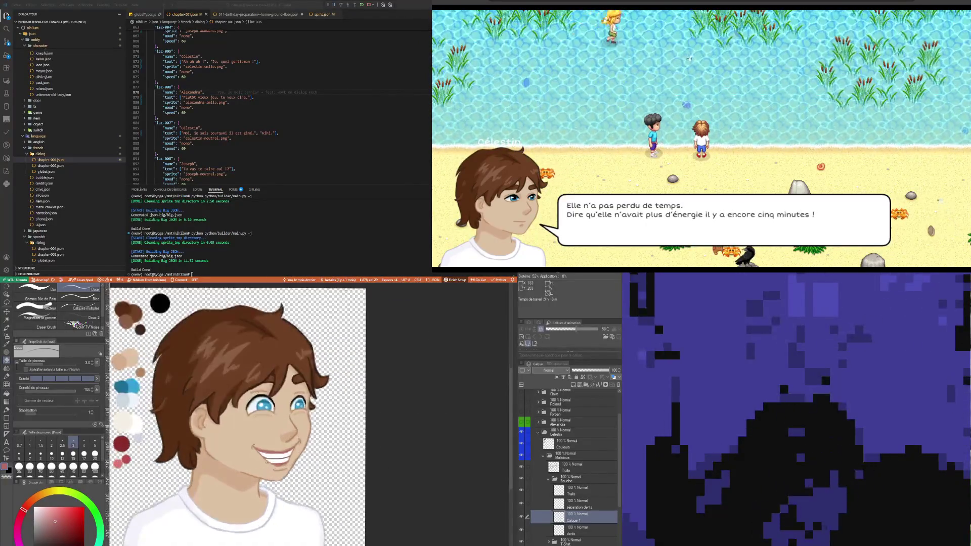
scroll(276, 455, "up", 3)
scroll(354, 468, "up", 2)
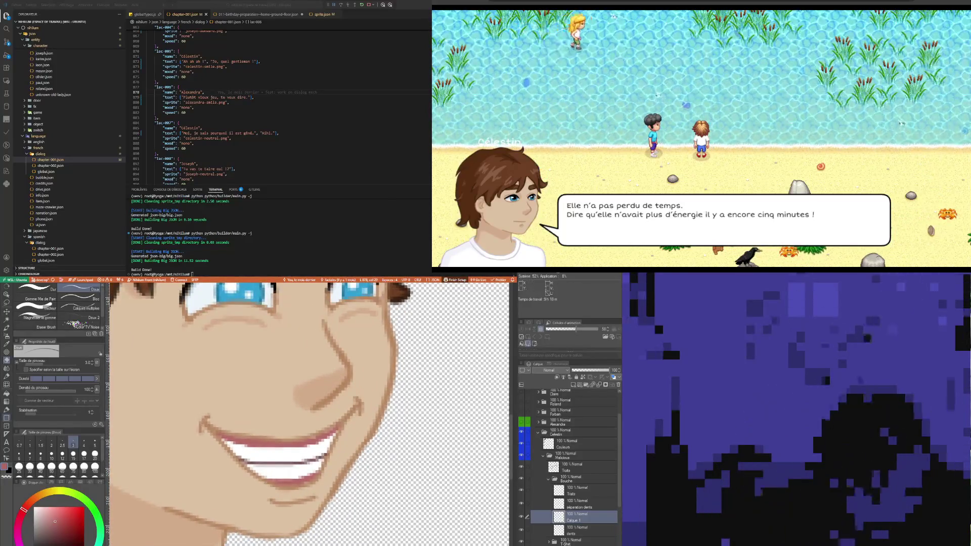
key("p")
left_click(29, 444)
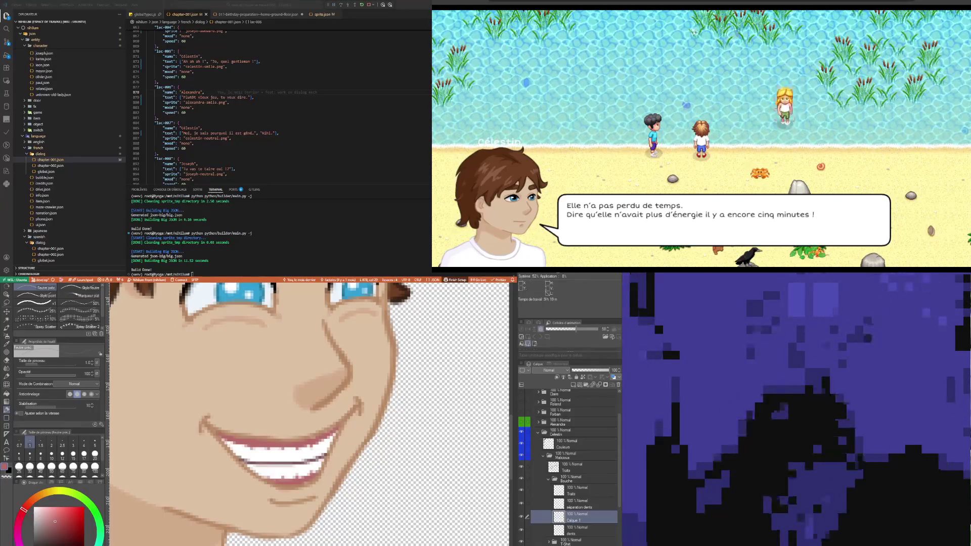
scroll(235, 397, "down", 1)
scroll(235, 398, "down", 3)
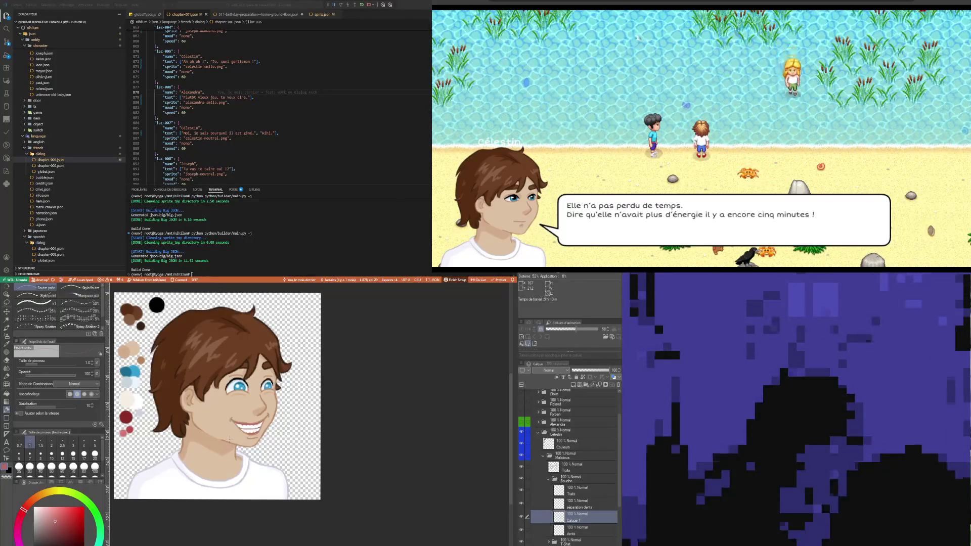
Rename the mouth layer to 'gencive'.
scroll(229, 439, "down", 2)
scroll(167, 400, "up", 2)
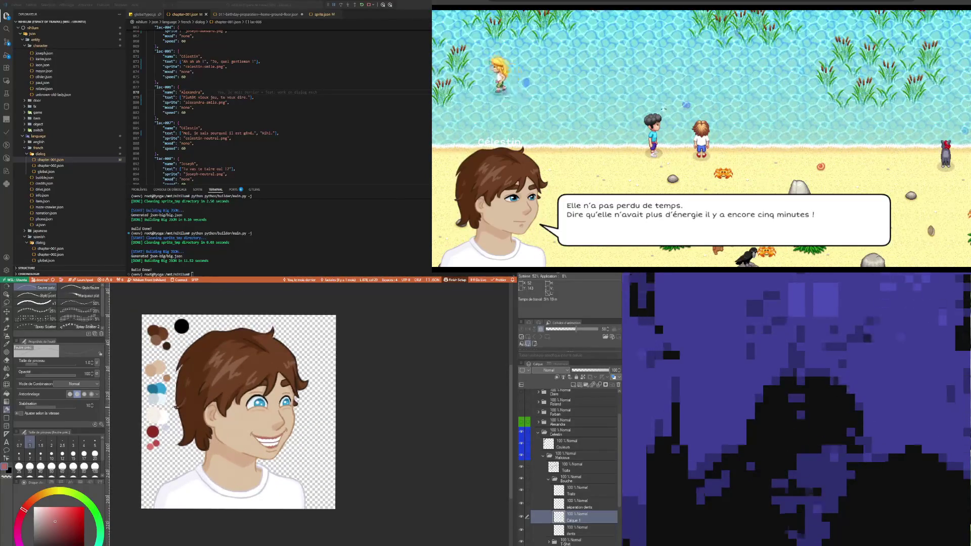
scroll(287, 445, "up", 2)
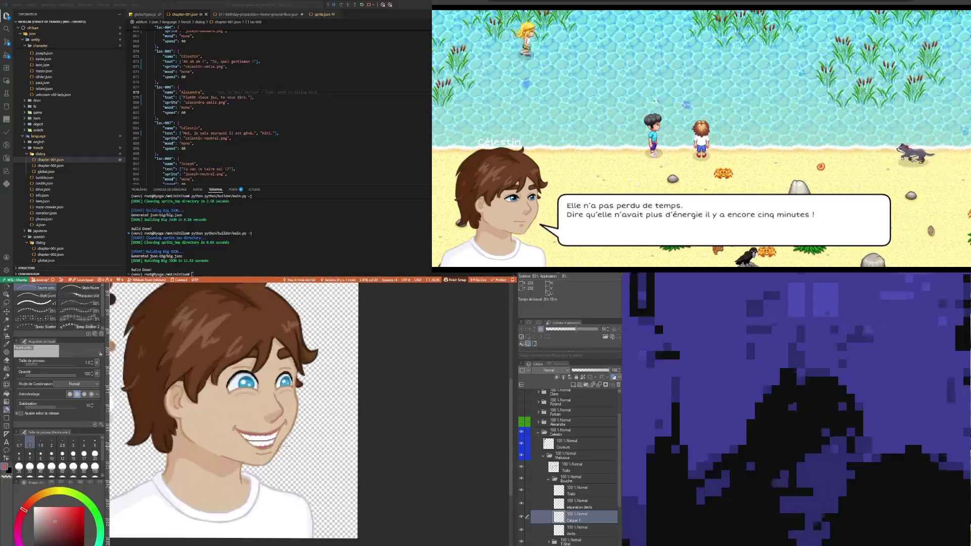
left_click(580, 505)
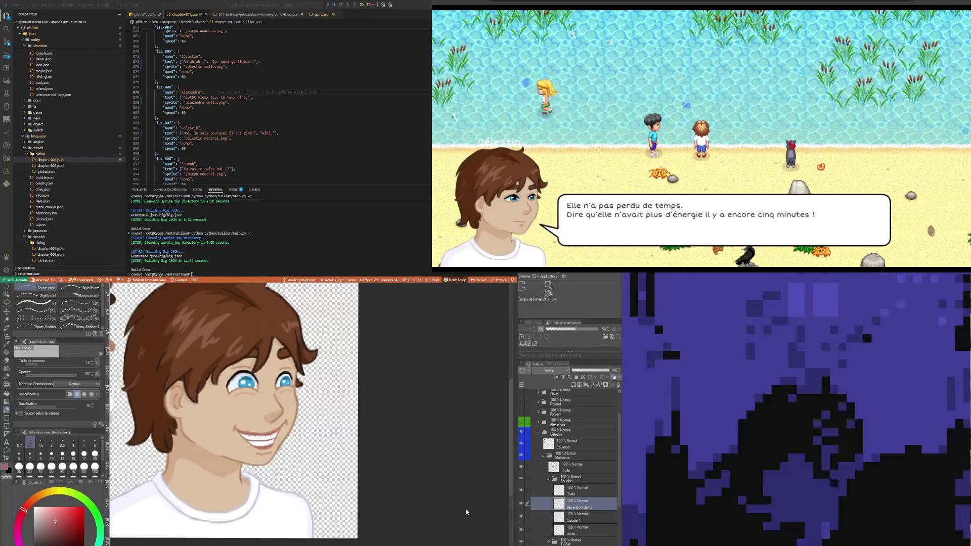
left_click(573, 518)
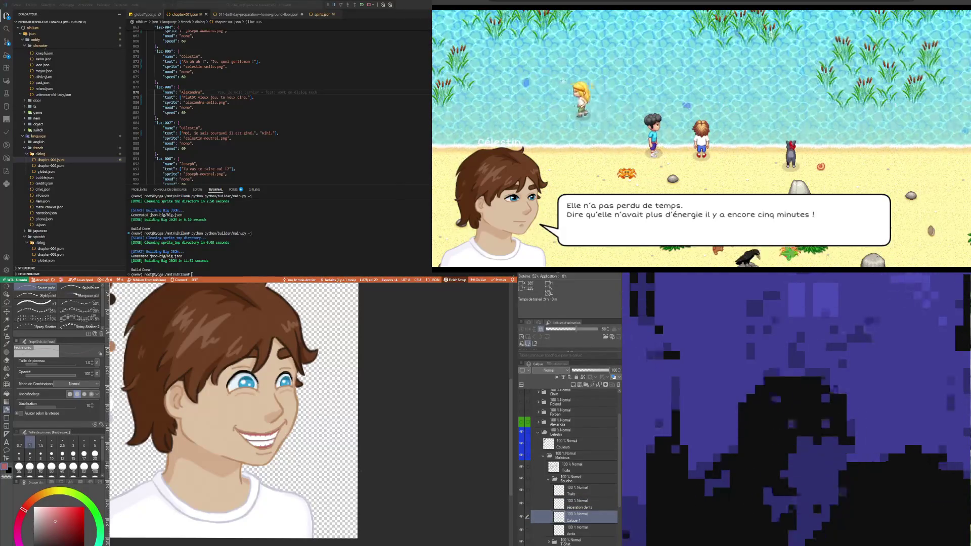
scroll(281, 453, "up", 2)
scroll(282, 453, "down", 3)
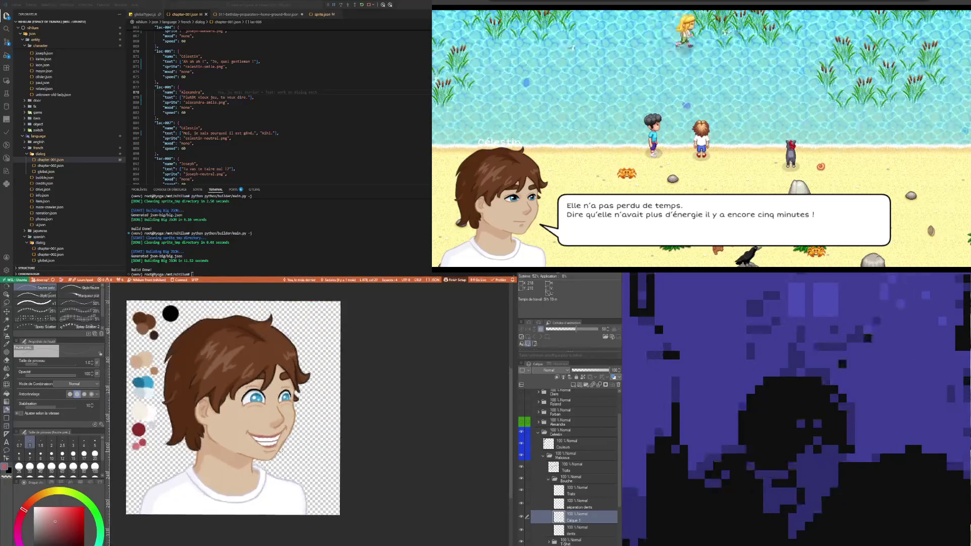
scroll(222, 443, "up", 1)
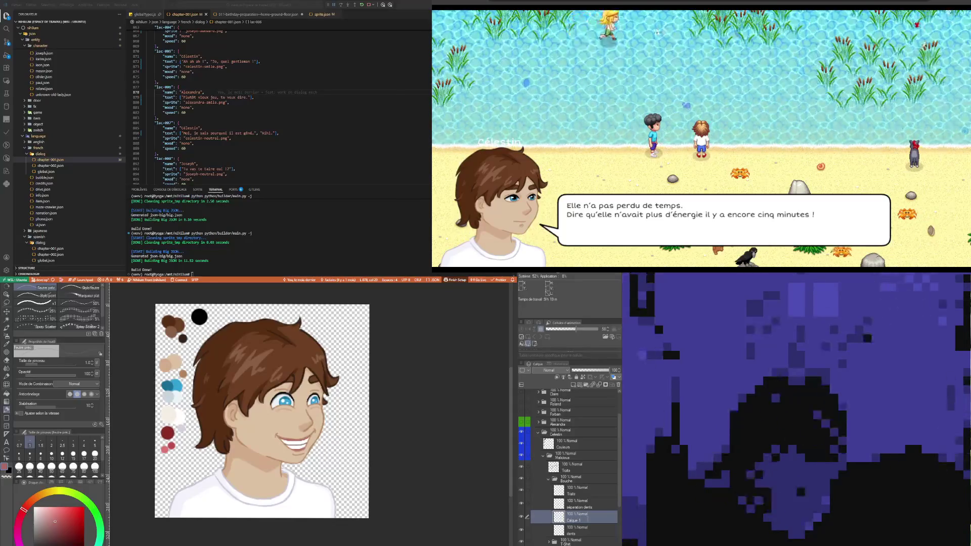
type("gencive")
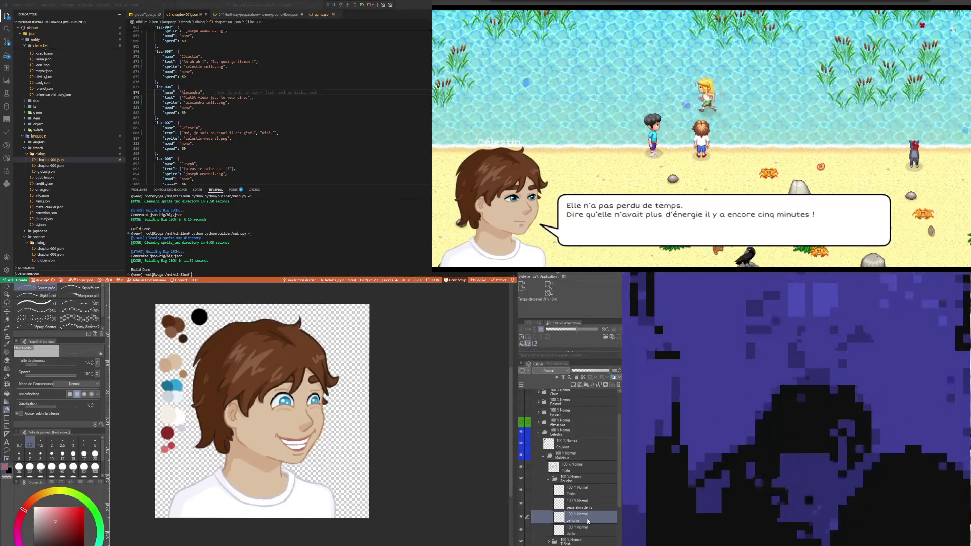
key("Return")
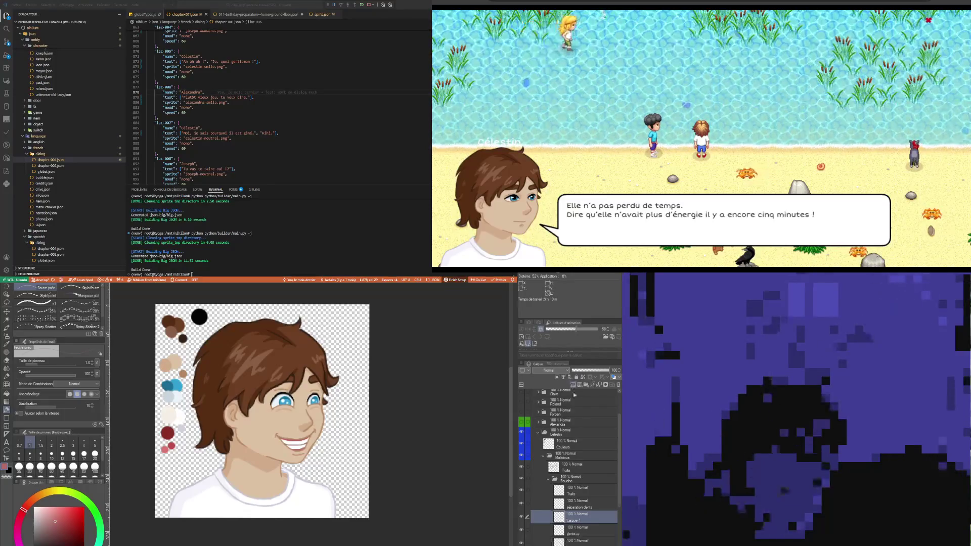
Eyedrop the dark lip-line colour for the Feutre précis pen.
scroll(306, 436, "up", 10)
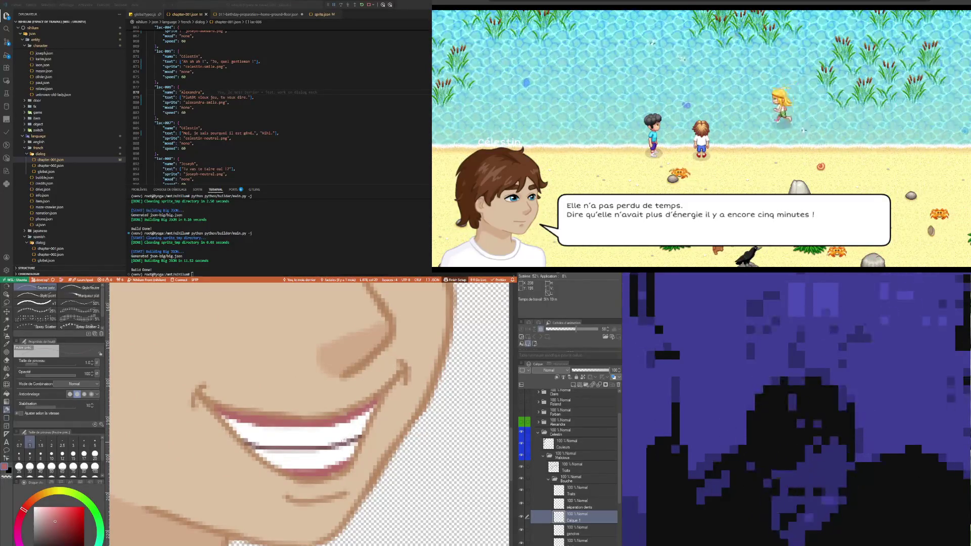
key("i")
left_click(329, 445)
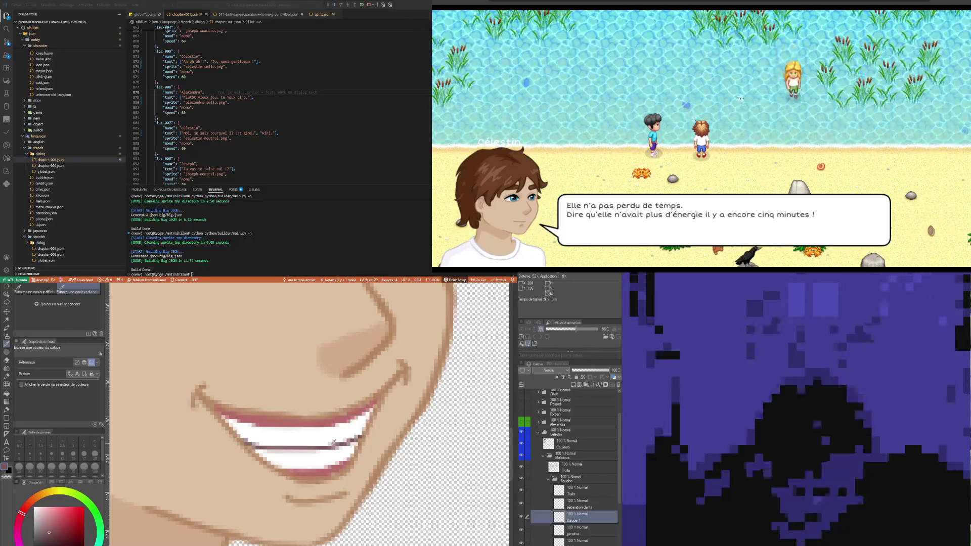
key("b")
key("p")
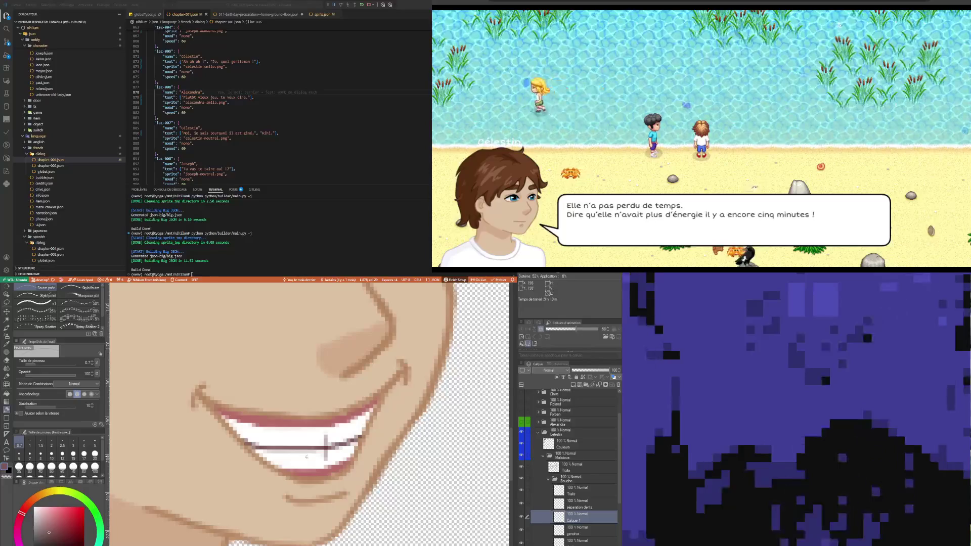
Draw short vertical separation lines between the upper teeth.
left_click_drag(302, 435, 301, 455)
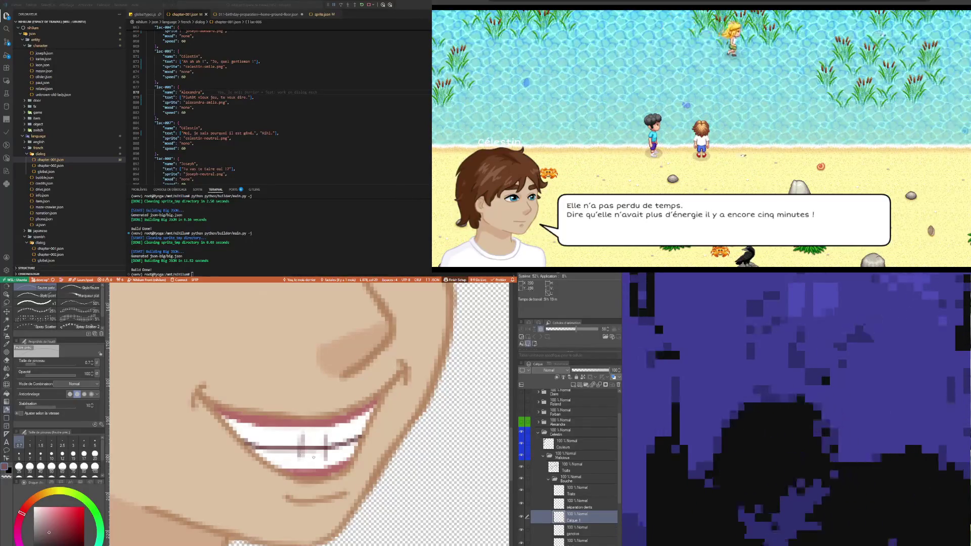
key("ctrl+z")
key("ctrl+z")
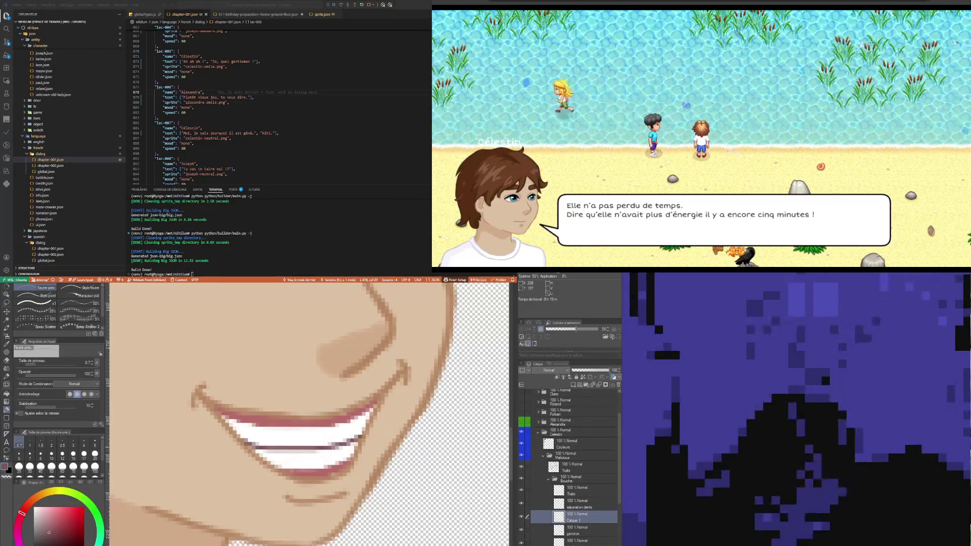
left_click_drag(336, 455, 338, 435)
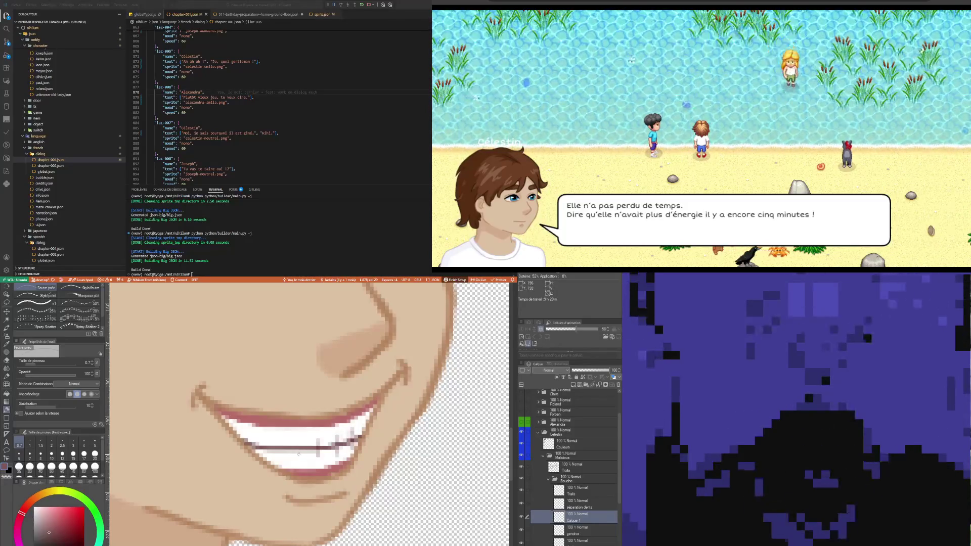
left_click_drag(298, 440, 298, 455)
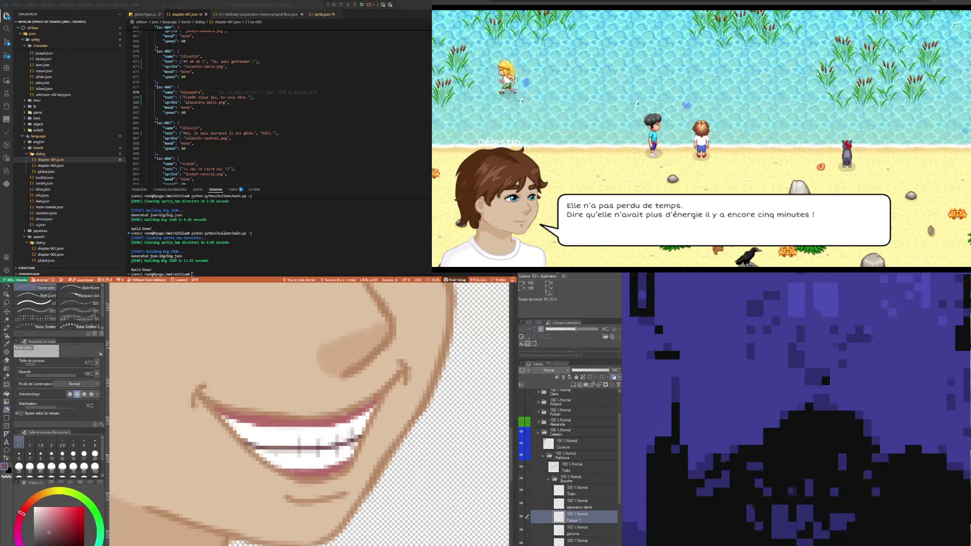
left_click_drag(275, 454, 276, 440)
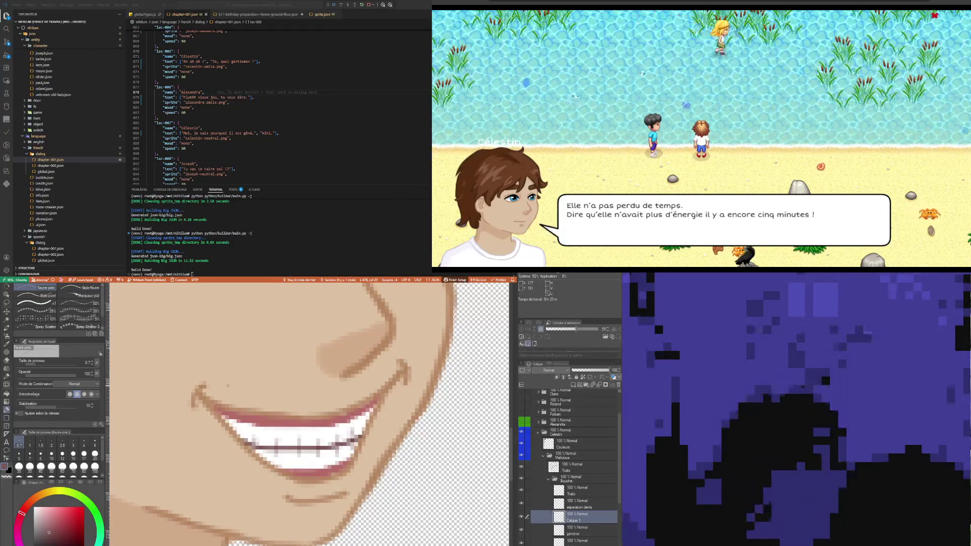
scroll(254, 443, "down", 3)
scroll(278, 434, "down", 3)
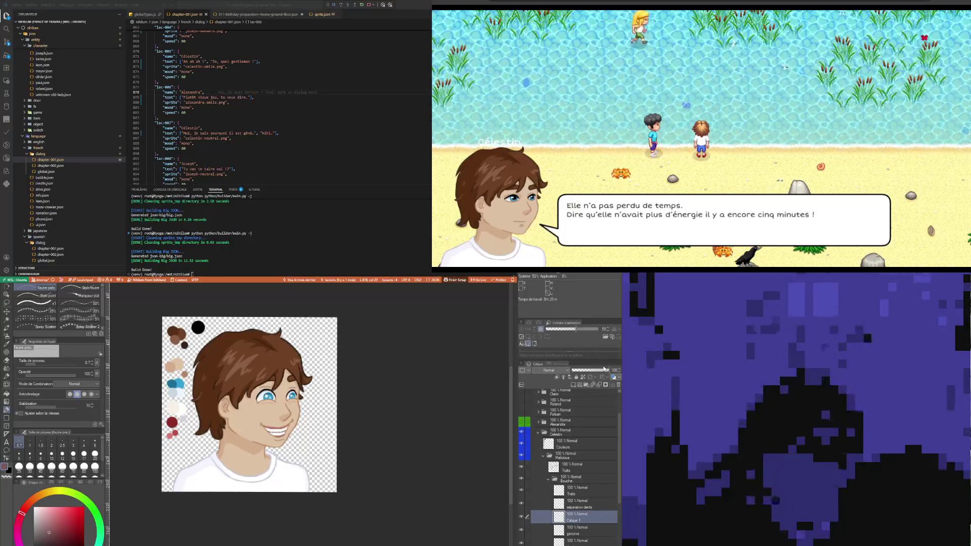
Set Calque 1's opacity to about 60 so the tooth lines are partly transparent.
left_click_drag(593, 371, 588, 371)
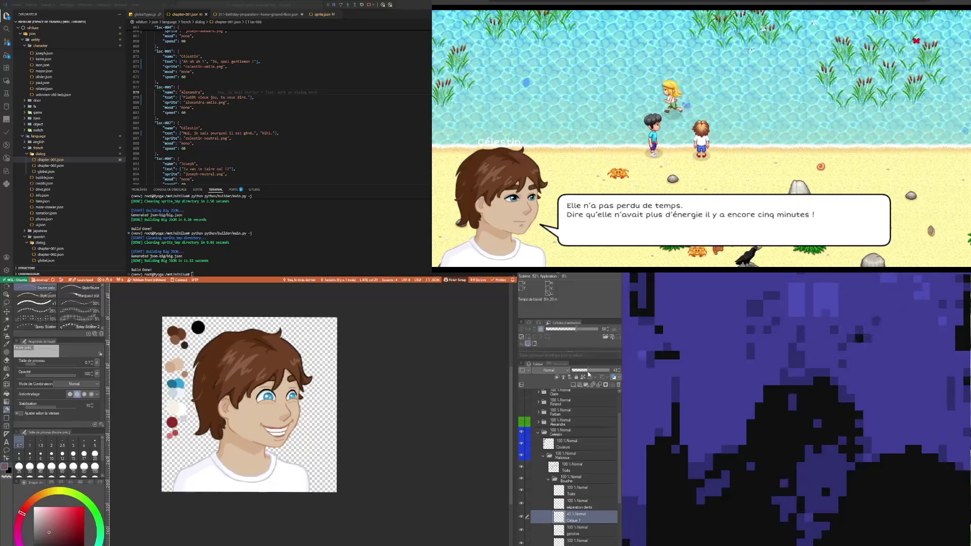
scroll(265, 429, "up", 3)
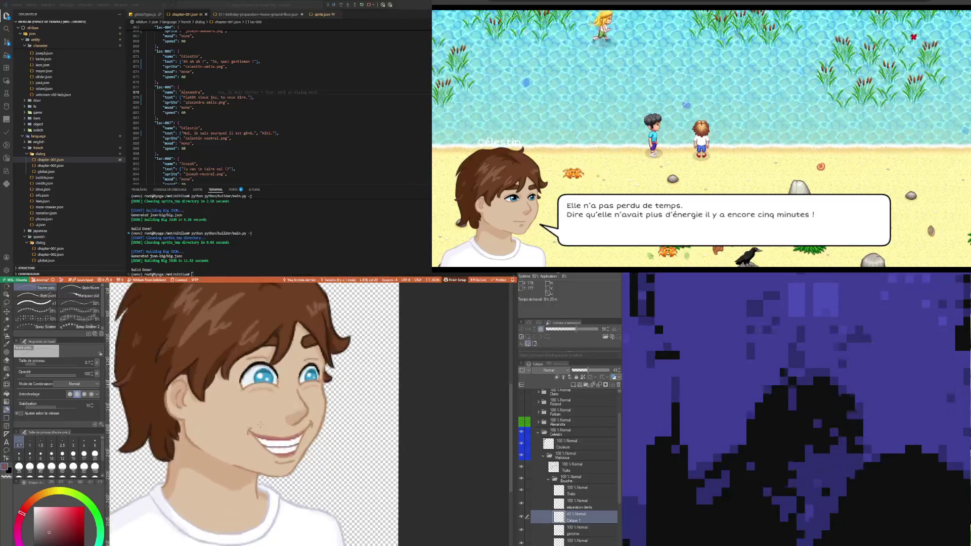
scroll(265, 428, "down", 2)
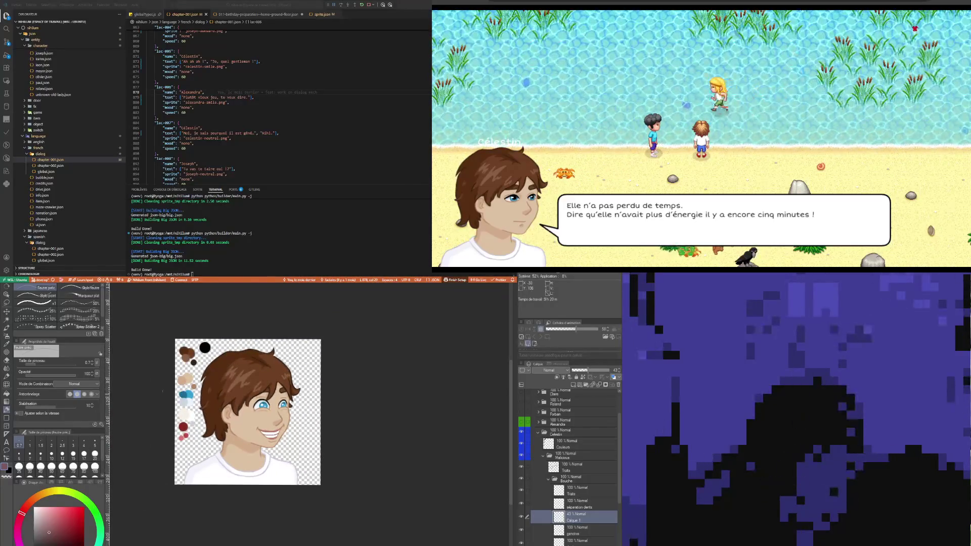
scroll(166, 398, "up", 1)
scroll(216, 418, "up", 1)
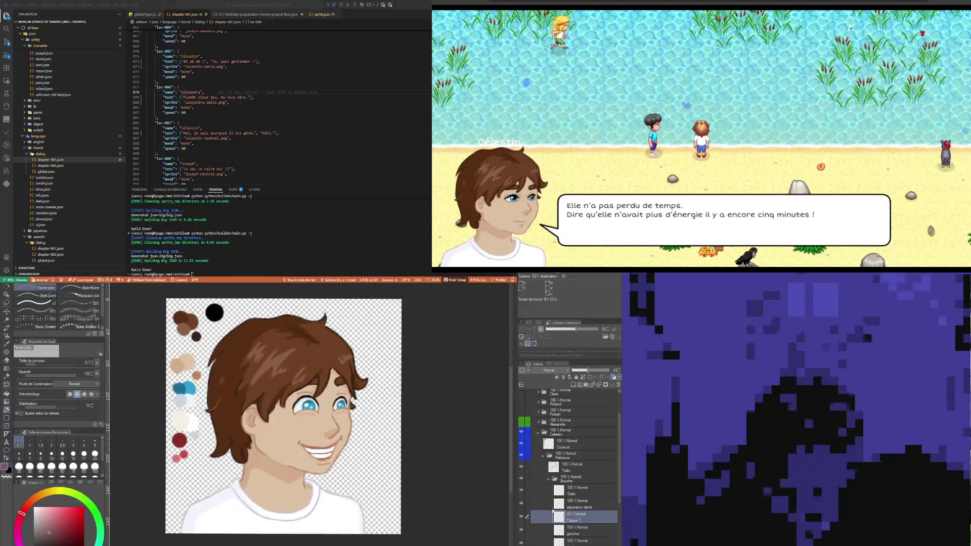
left_click_drag(590, 371, 592, 371)
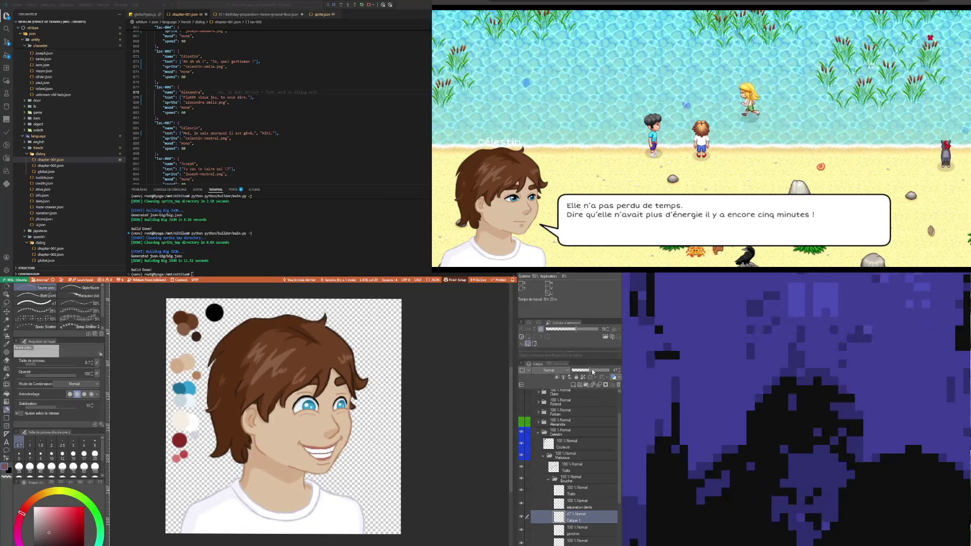
scroll(367, 422, "up", 1)
scroll(264, 458, "up", 5)
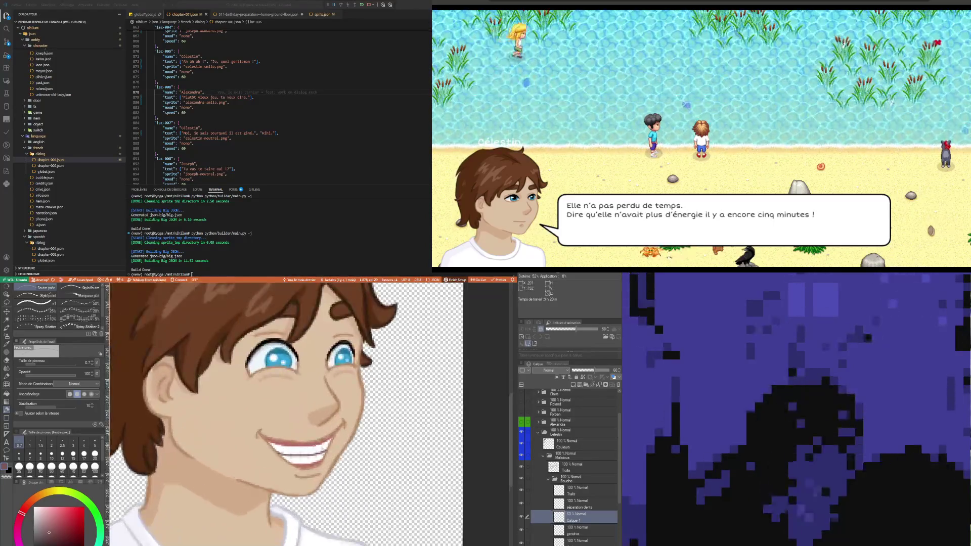
Eyedrop the gum colour and paint pink over the pale gum line.
key("i")
left_click(264, 458)
key("p")
left_click_drag(273, 454, 299, 454)
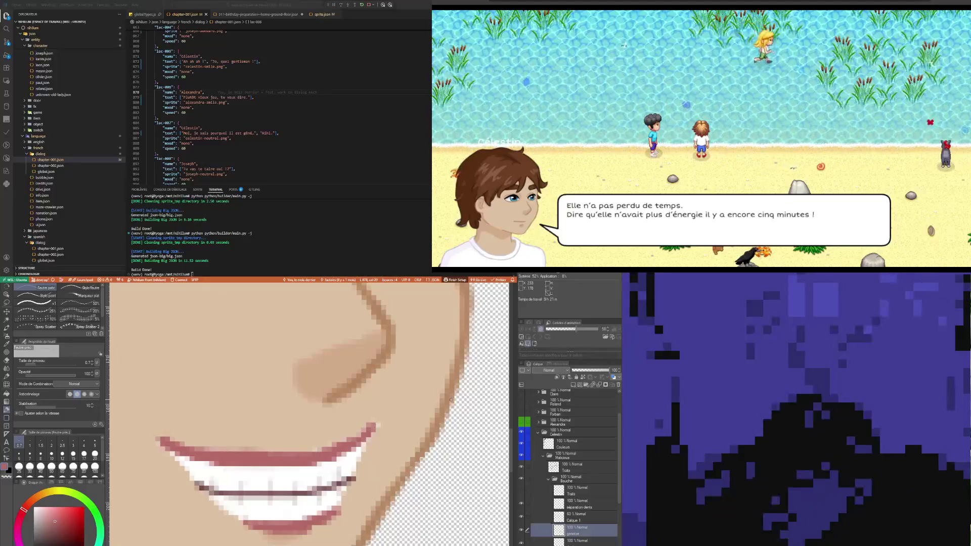
Draw a short line down from the mouth's right corner, checking it against the Traits lineart.
left_click(521, 490)
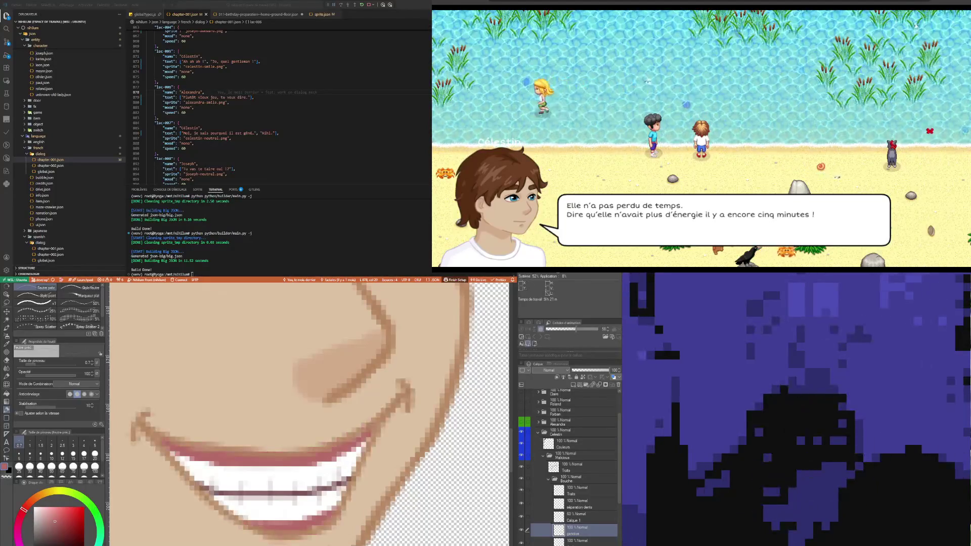
left_click(520, 490)
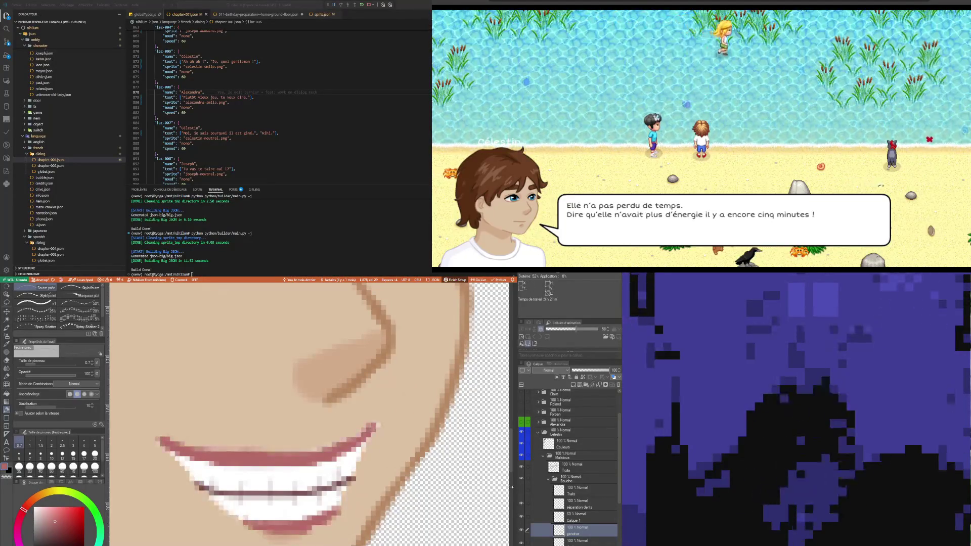
left_click_drag(374, 426, 360, 449)
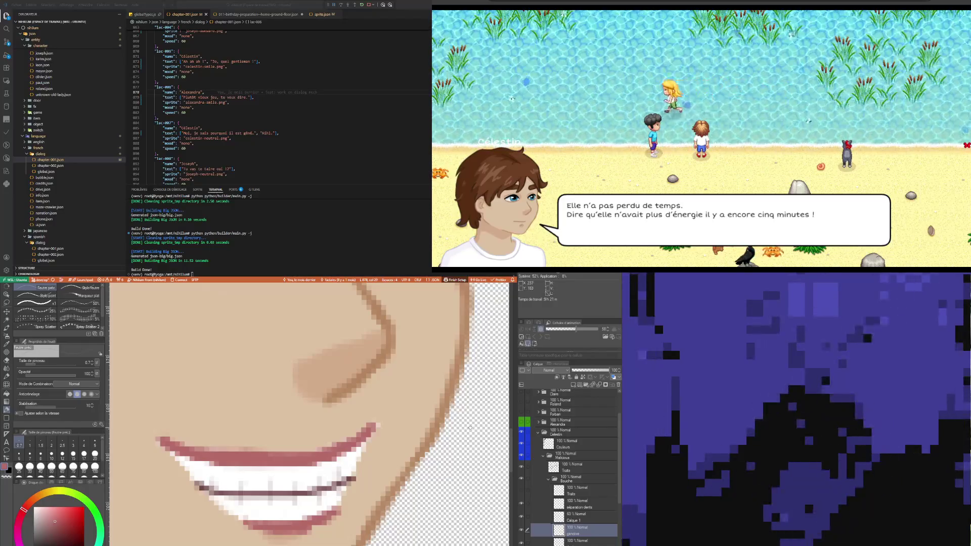
left_click(522, 490)
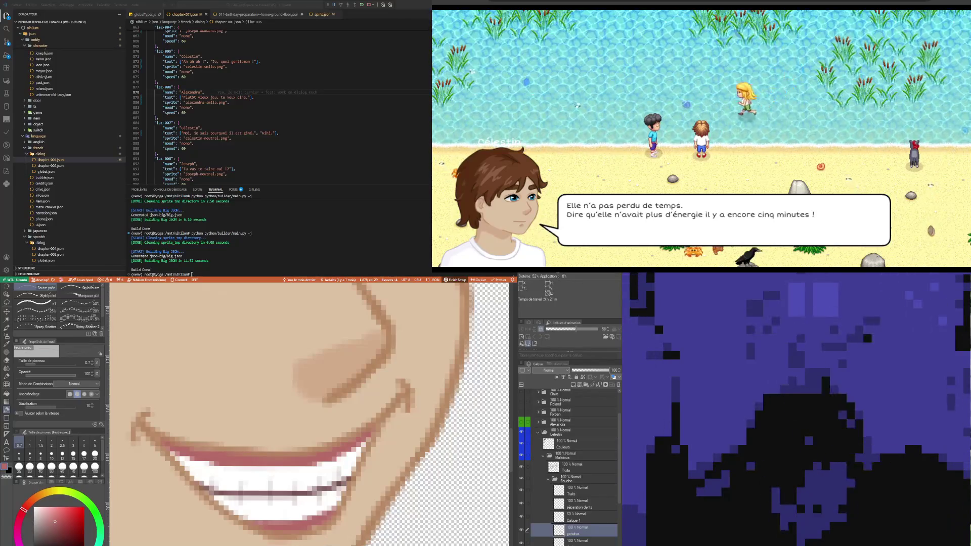
scroll(206, 457, "down", 5)
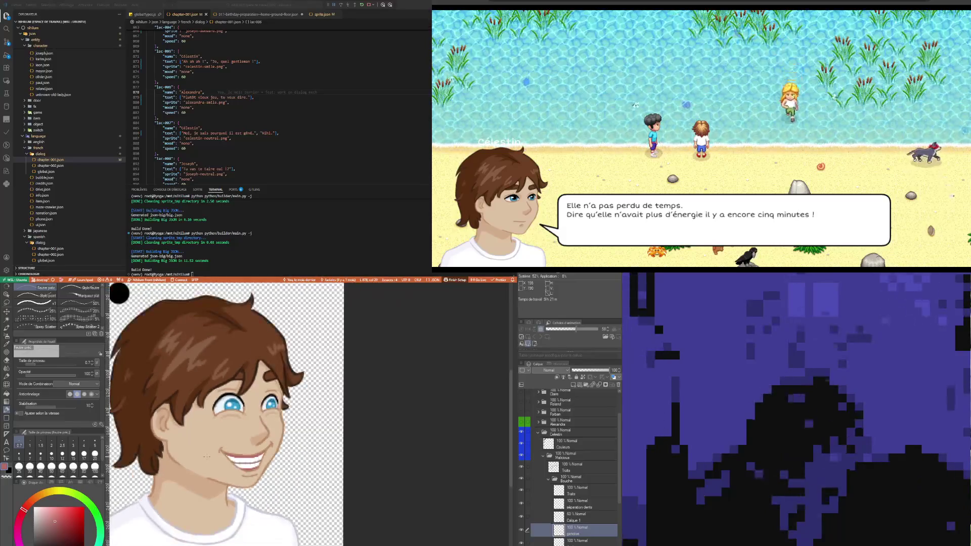
scroll(275, 469, "up", 5)
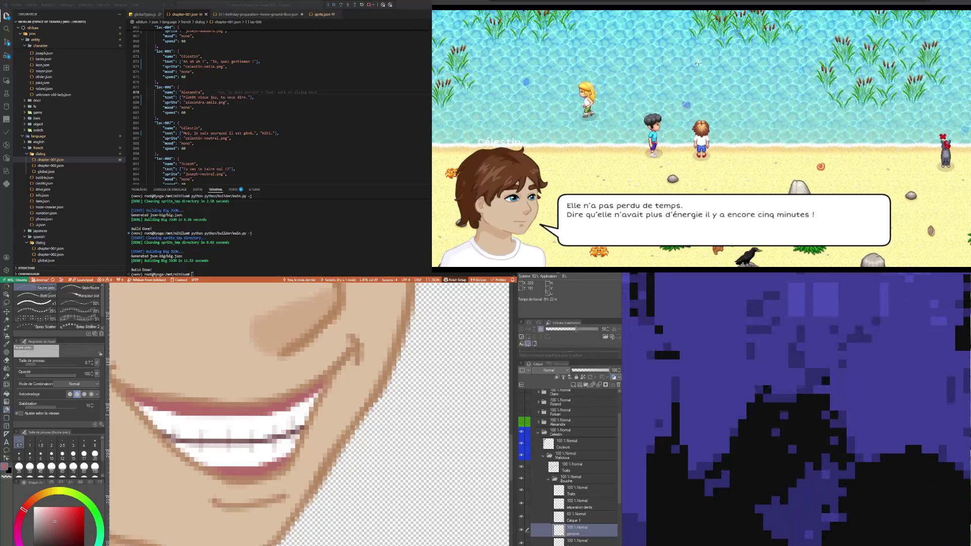
scroll(229, 399, "down", 5)
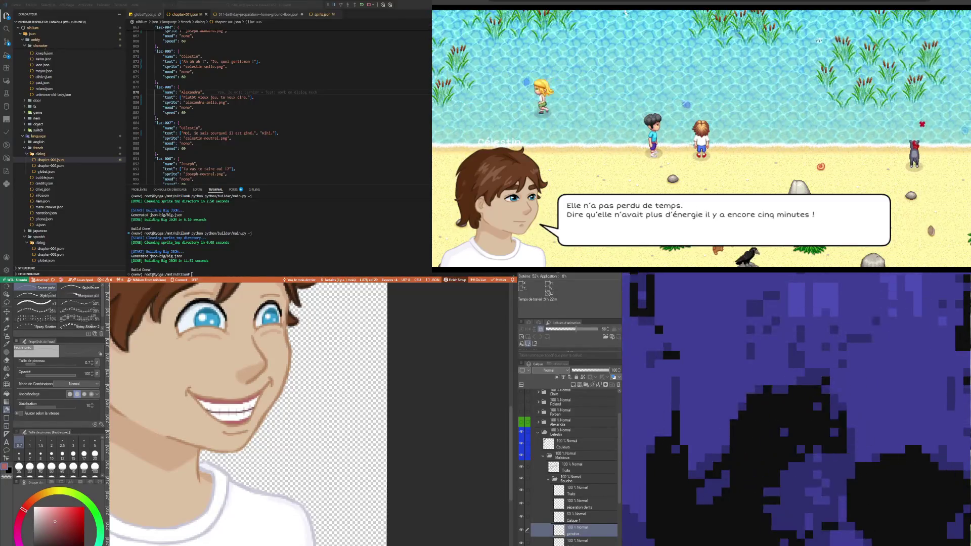
scroll(240, 431, "down", 5)
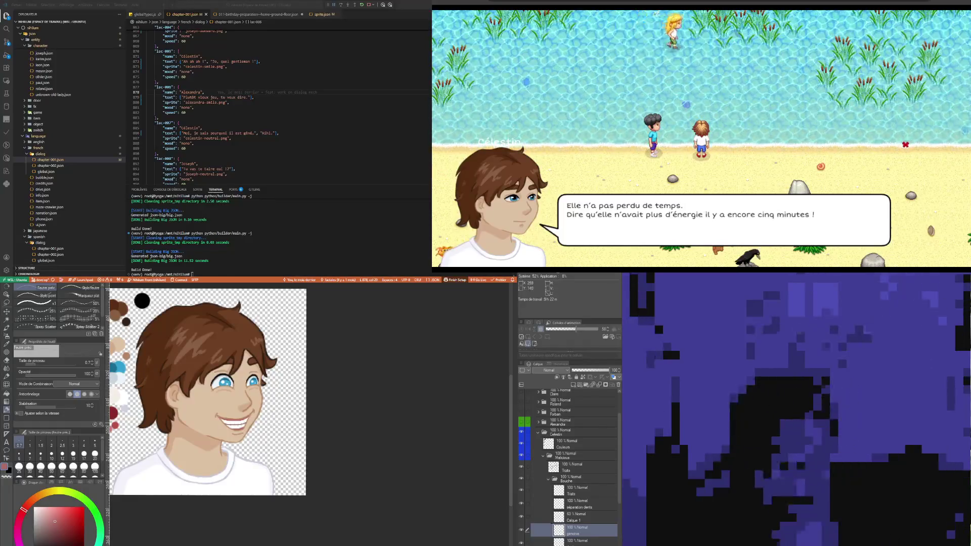
scroll(227, 417, "up", 5)
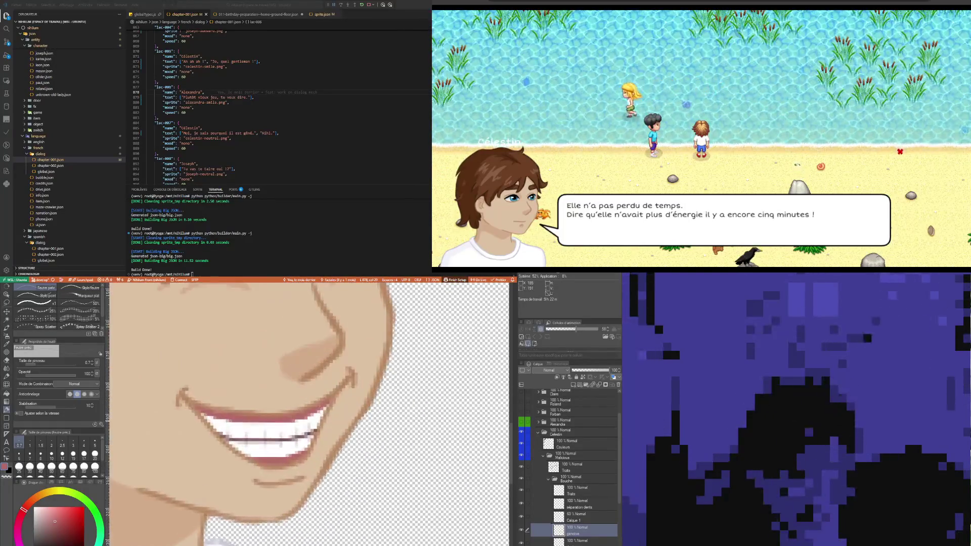
scroll(237, 430, "up", 4)
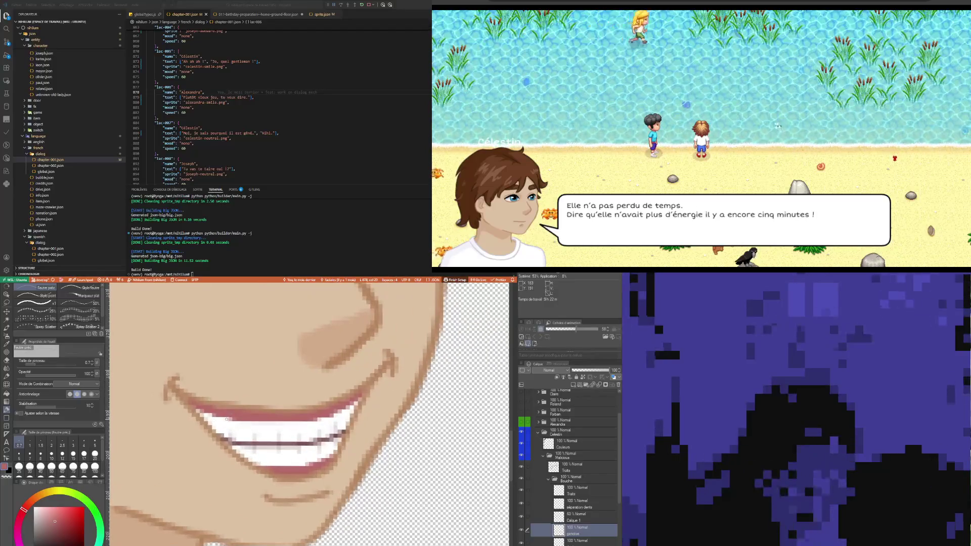
scroll(241, 438, "down", 9)
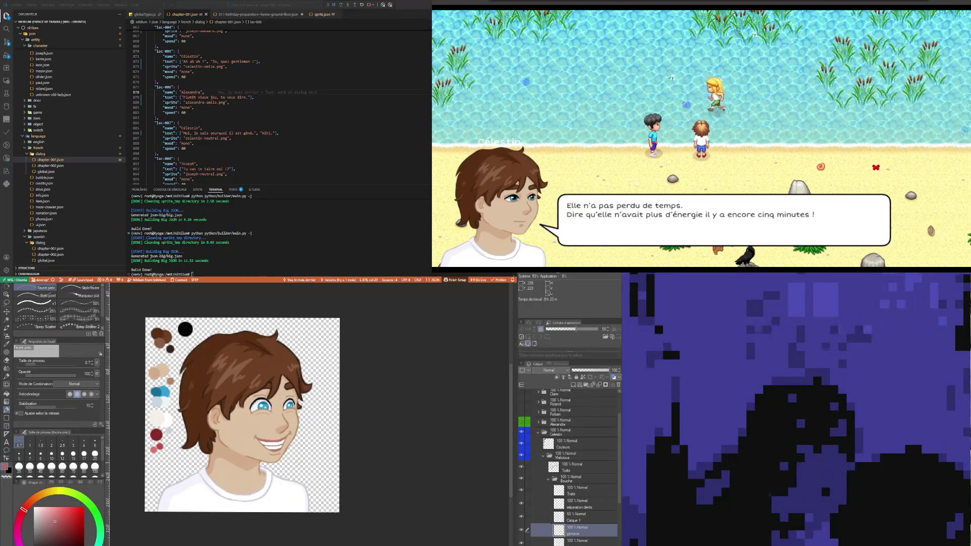
scroll(242, 415, "up", 2)
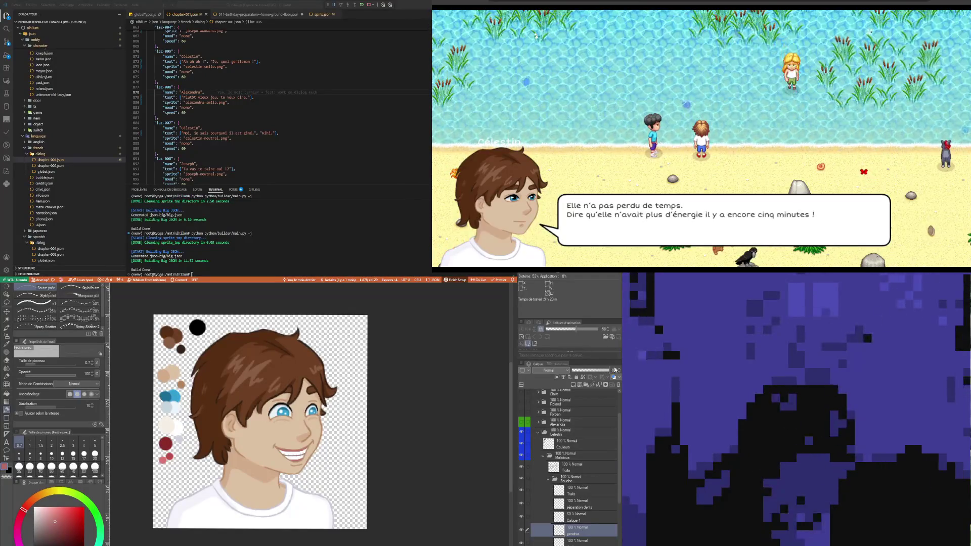
scroll(329, 442, "up", 6)
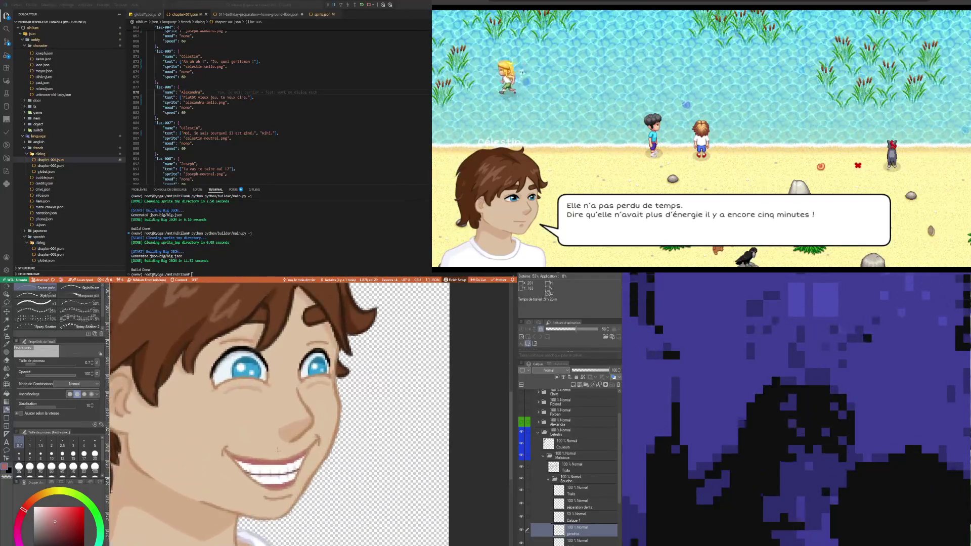
scroll(277, 450, "down", 8)
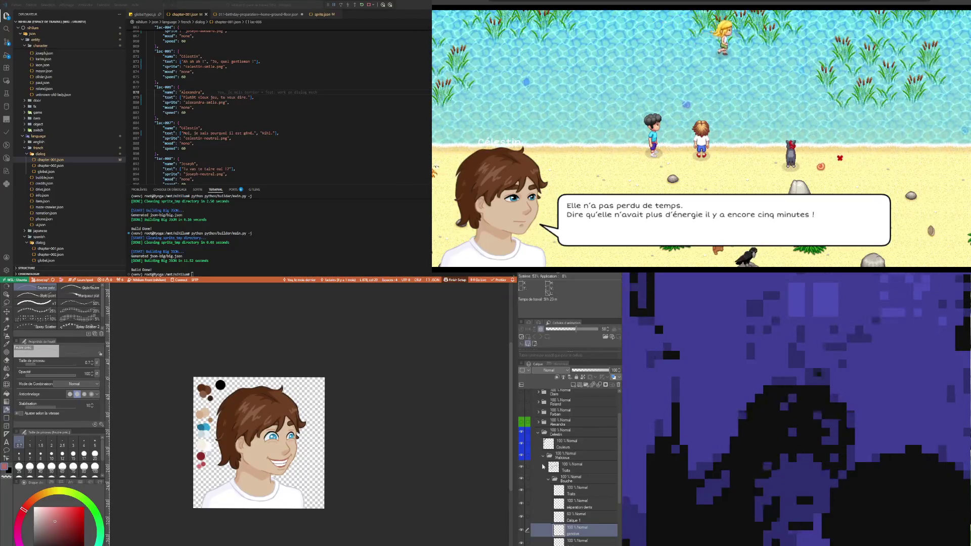
Hide the Couleurs swatch layer and review the finished portrait.
scroll(539, 443, "up", 2)
scroll(539, 458, "down", 2)
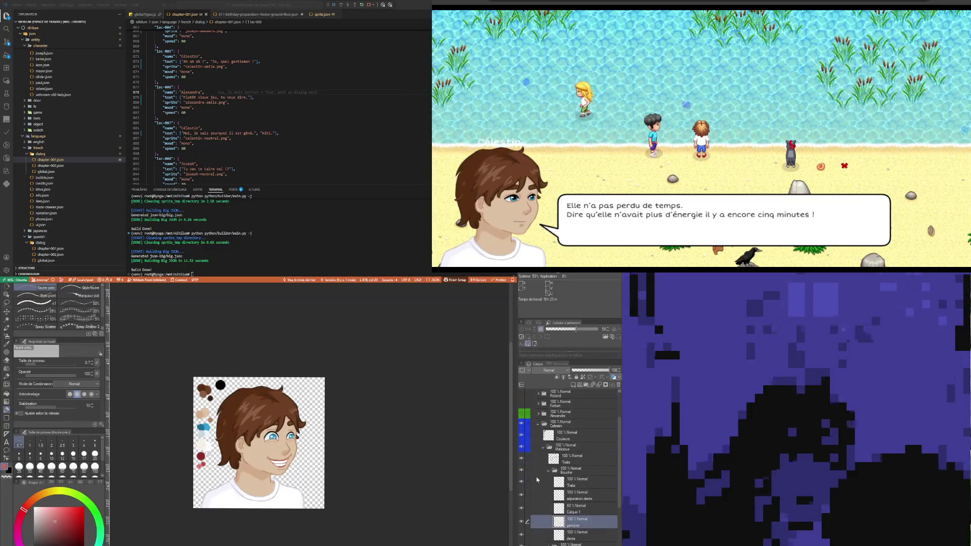
left_click(551, 438)
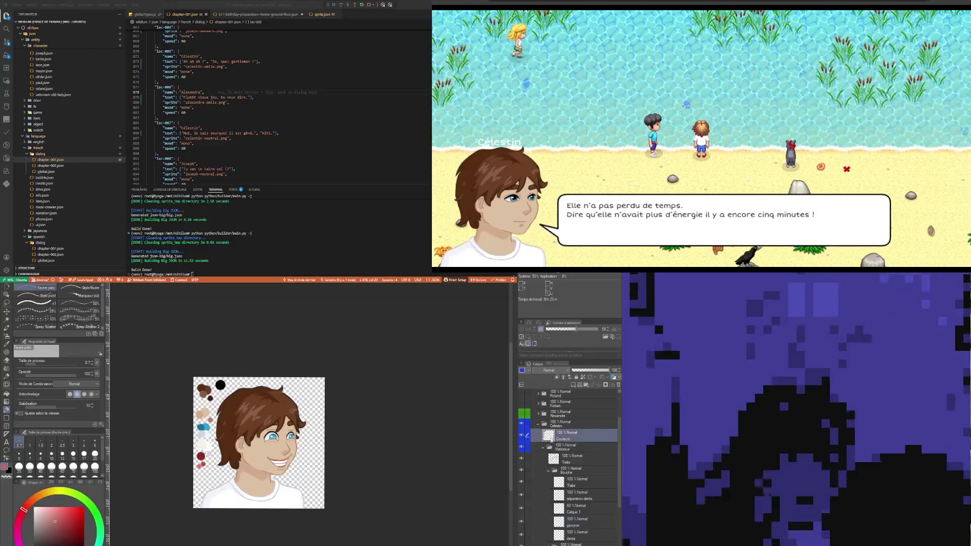
left_click(523, 437)
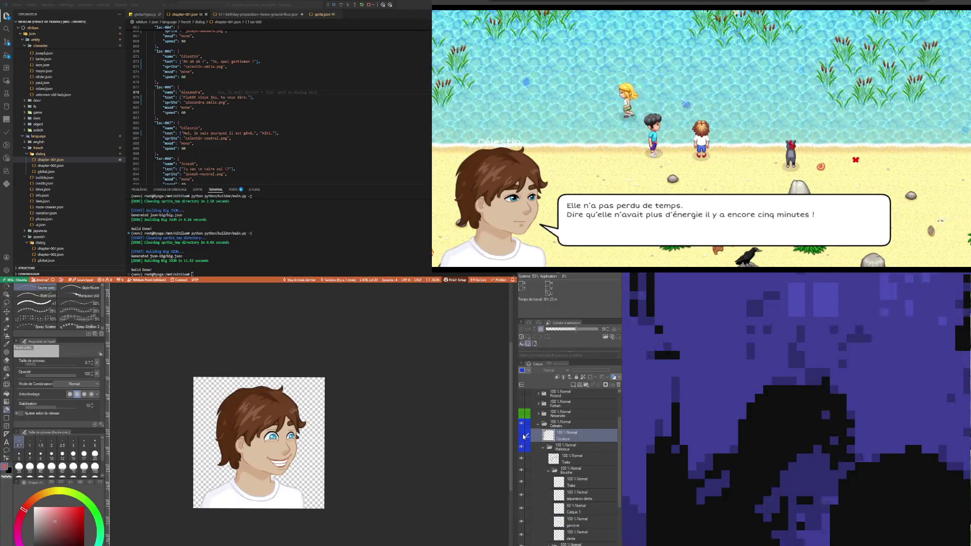
scroll(241, 442, "up", 3)
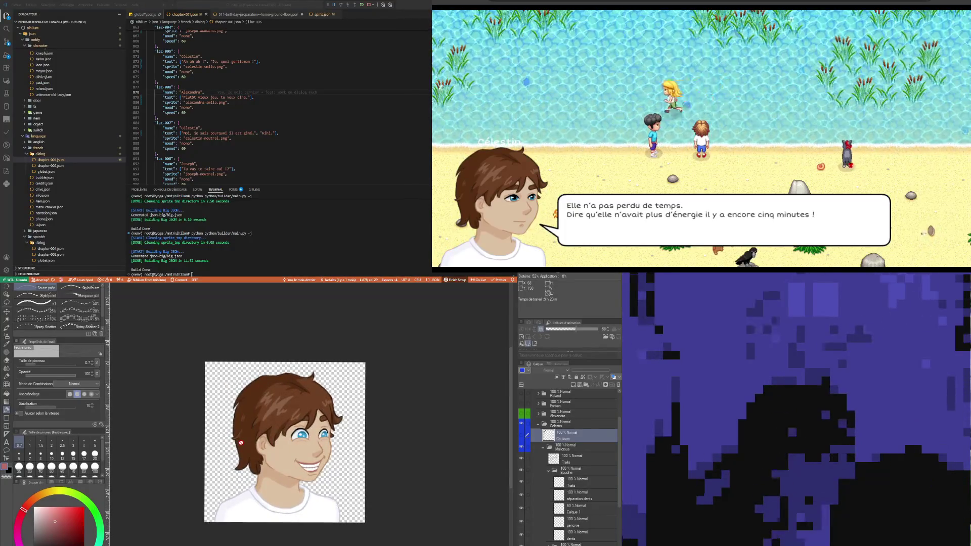
scroll(241, 442, "down", 2)
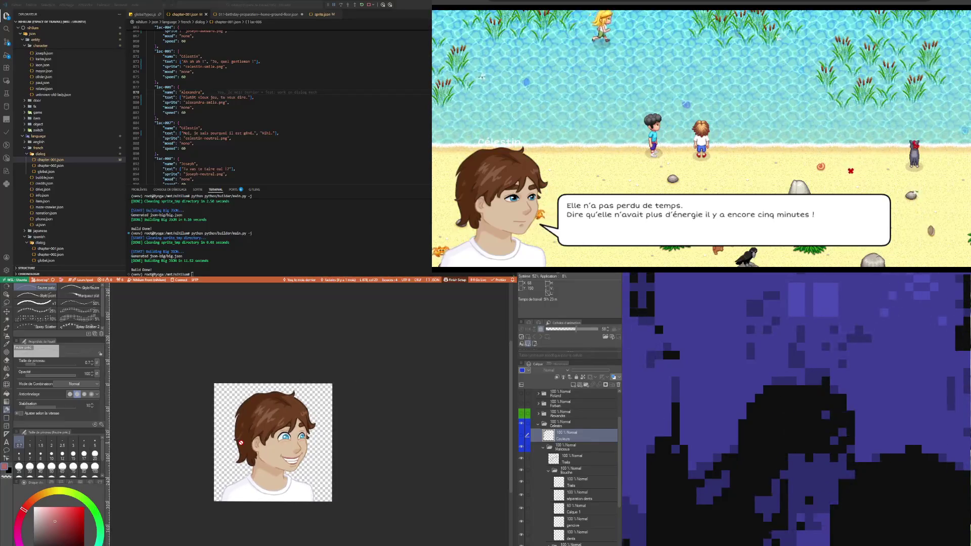
scroll(241, 442, "up", 4)
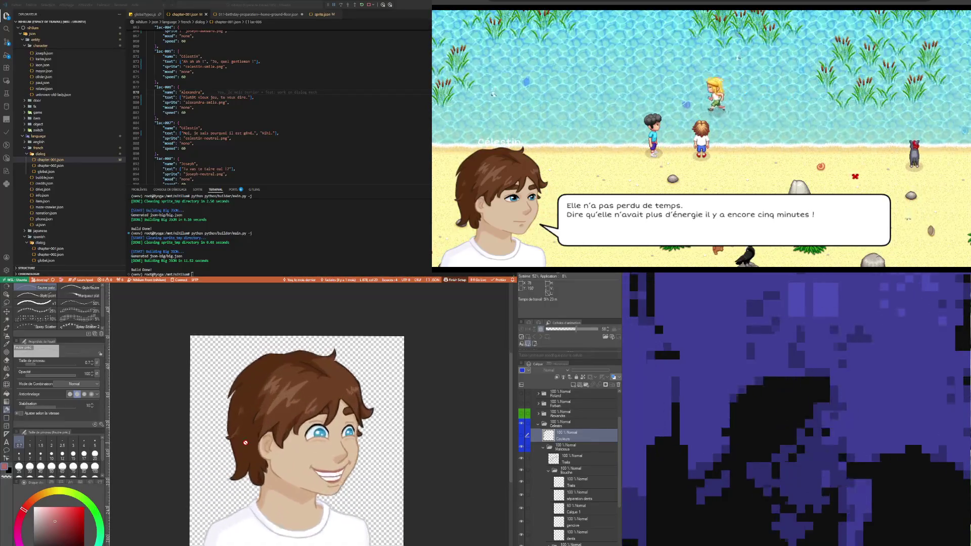
scroll(245, 445, "down", 2)
scroll(254, 492, "up", 2)
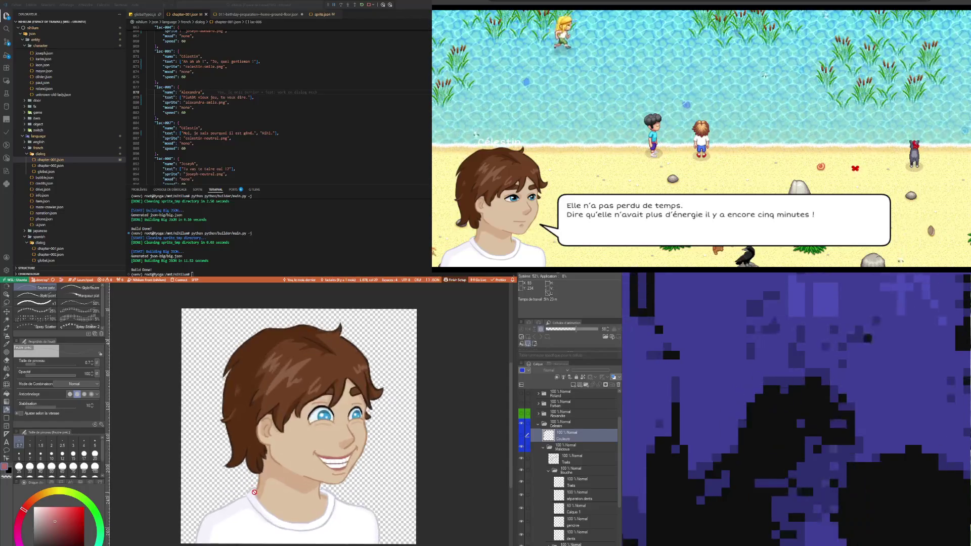
scroll(254, 491, "down", 2)
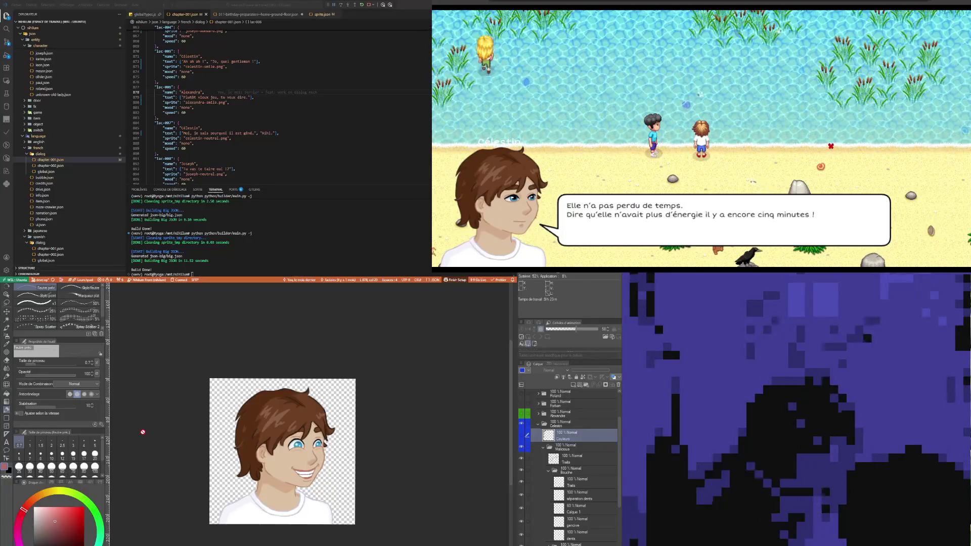
scroll(162, 451, "up", 2)
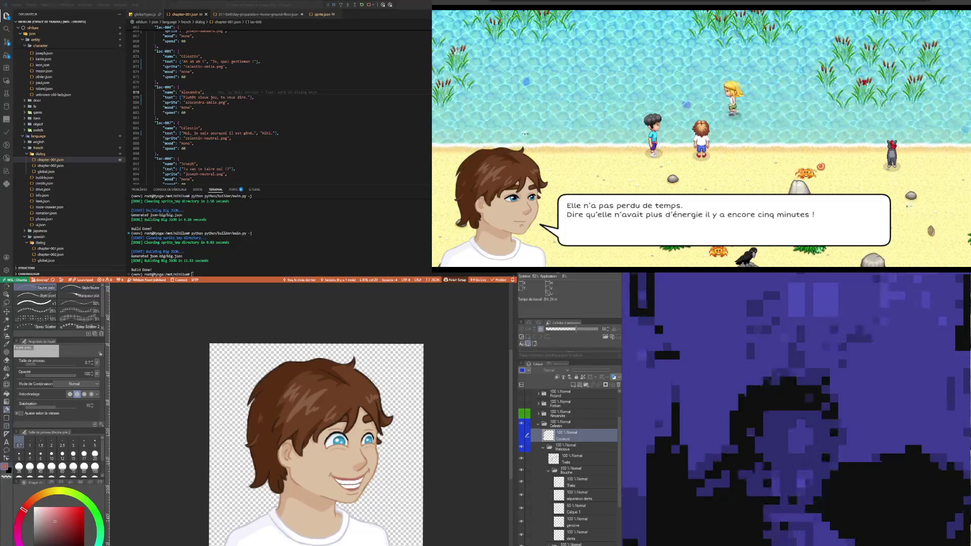
left_click(204, 92)
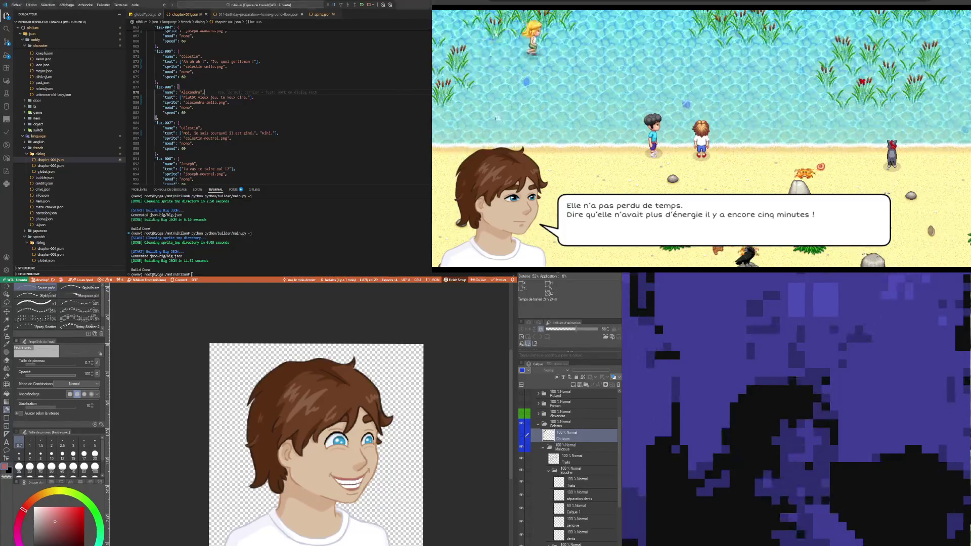
Change Célestin's sprite in chapter-001.json to 'malicious' and save the file.
left_click(243, 112)
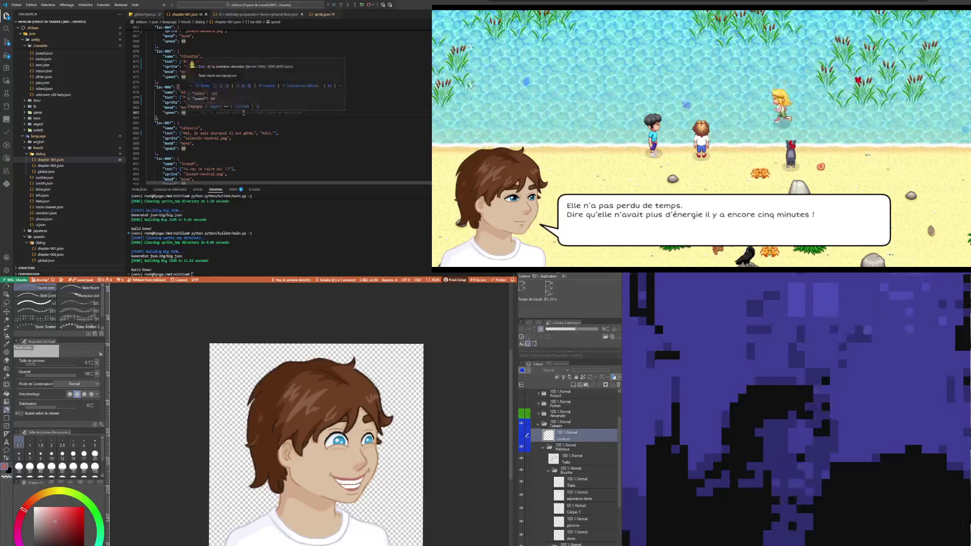
left_click(207, 142)
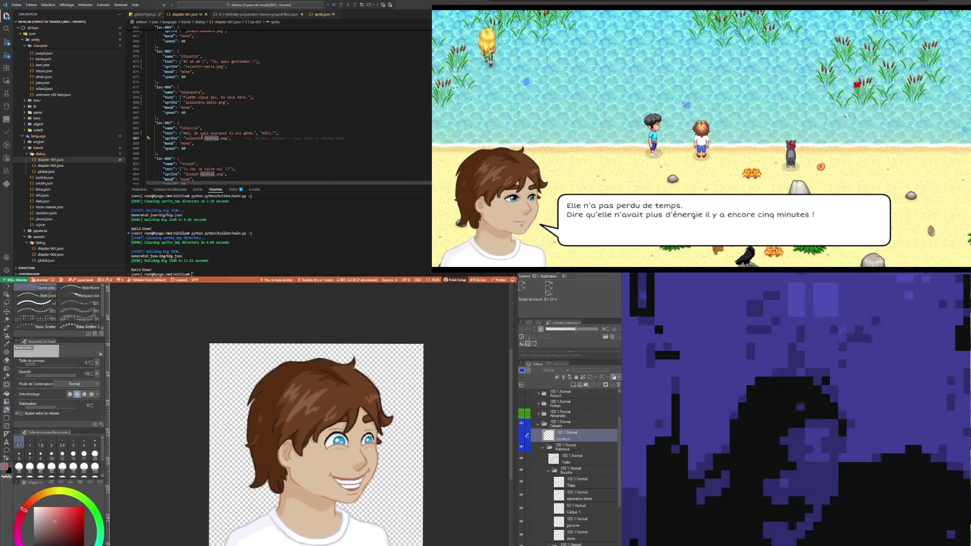
type("malicious")
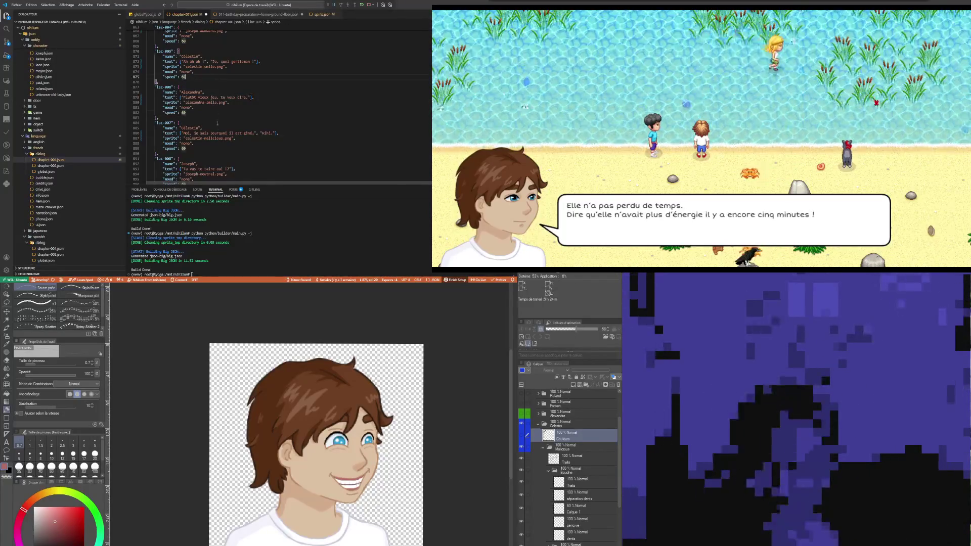
left_click(205, 77)
left_click(210, 97)
key("ctrl+s")
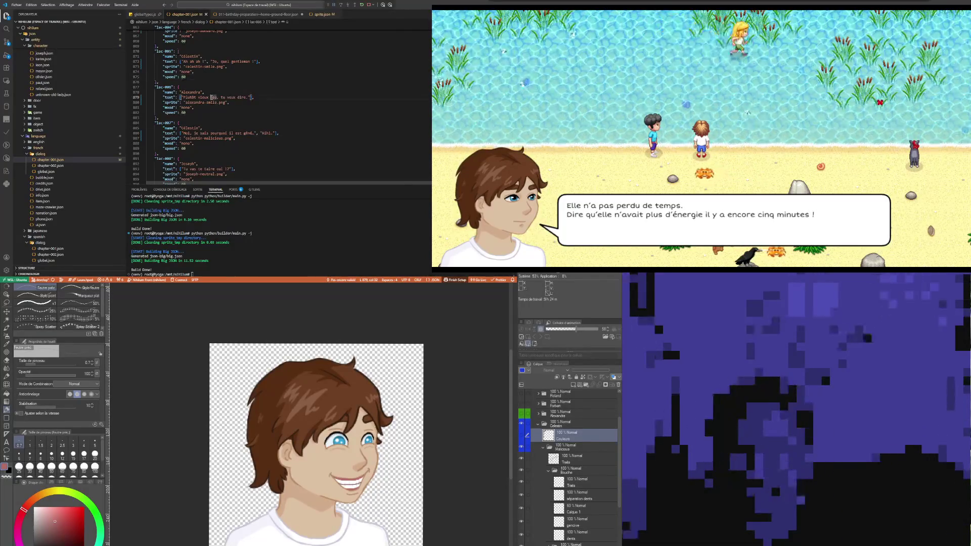
Save the 011-birthday-preparation--home-ground-floor.json scene file.
left_click(268, 15)
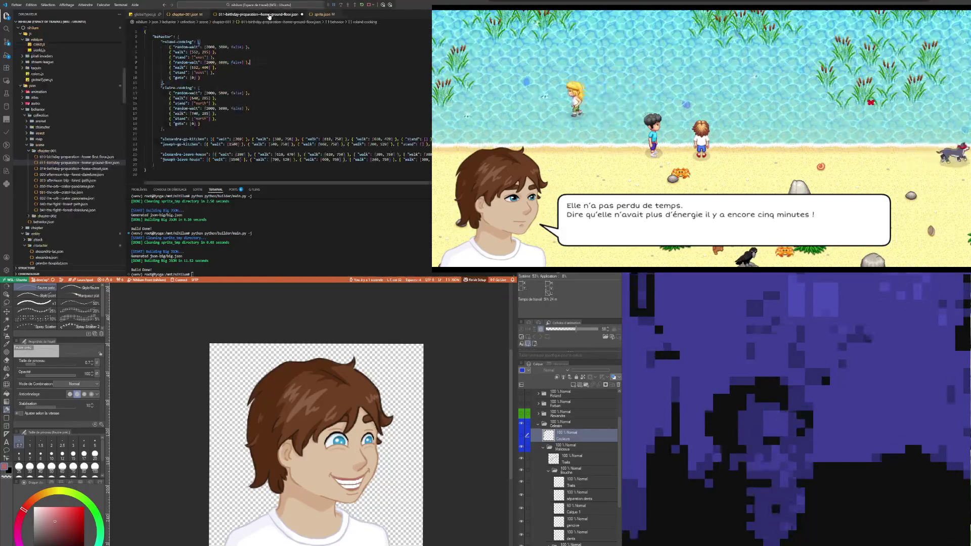
left_click(228, 80)
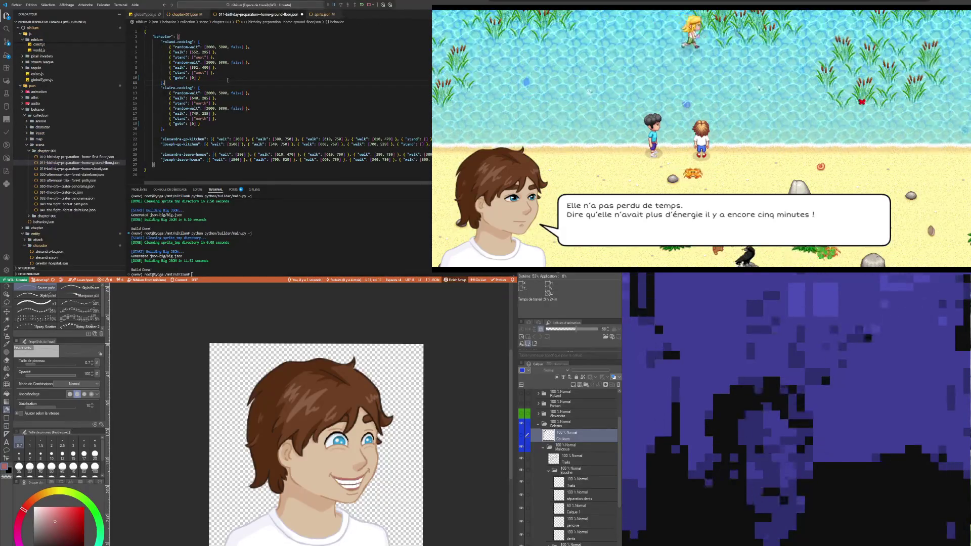
left_click(215, 98)
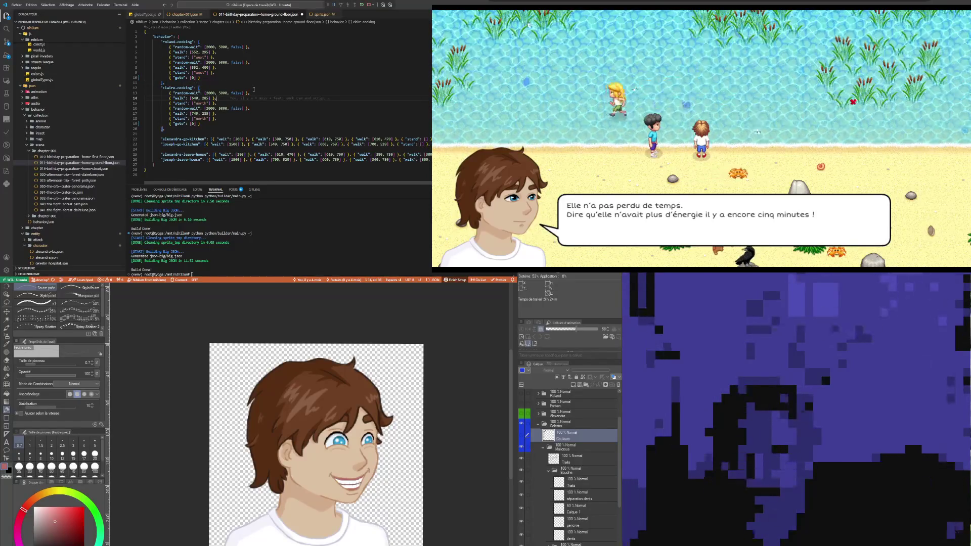
key("ctrl+s")
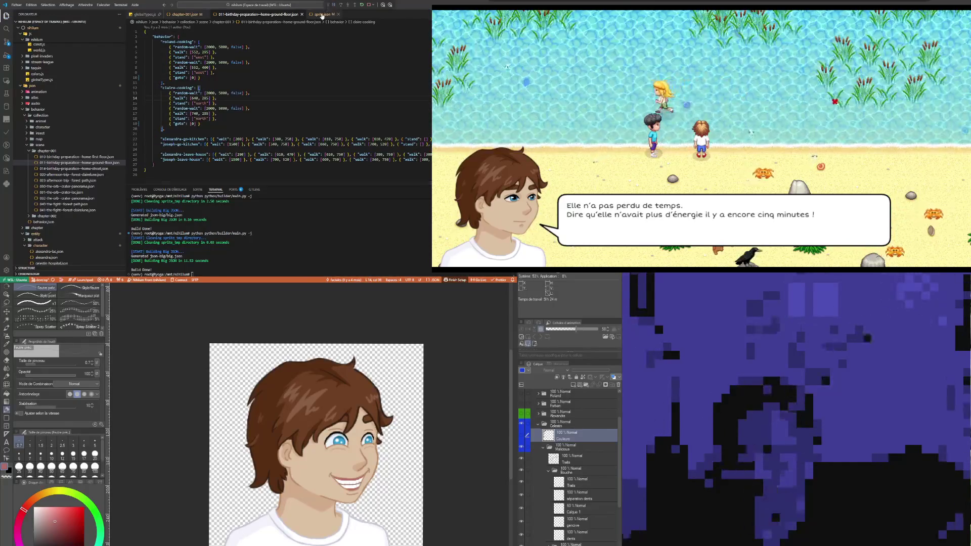
left_click(322, 14)
Add "celestin-malicious.png" to Célestin's dialogue sprites in sprite.json and launch the build.
left_click(218, 72)
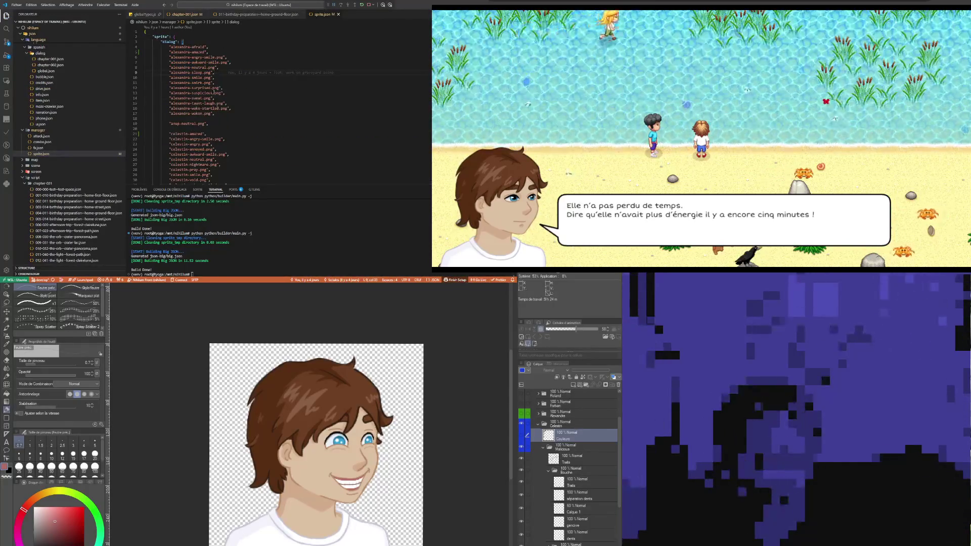
scroll(229, 140, "down", 4)
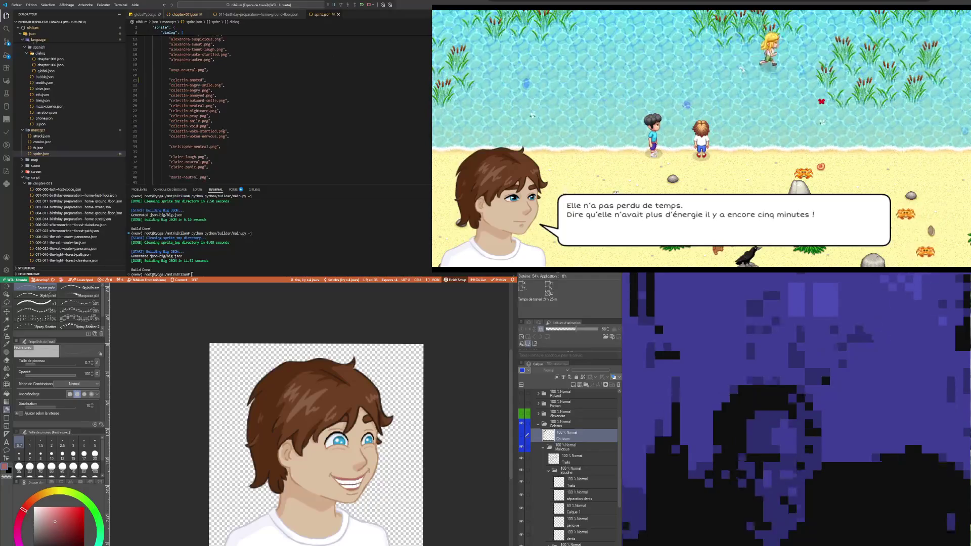
left_click(216, 106)
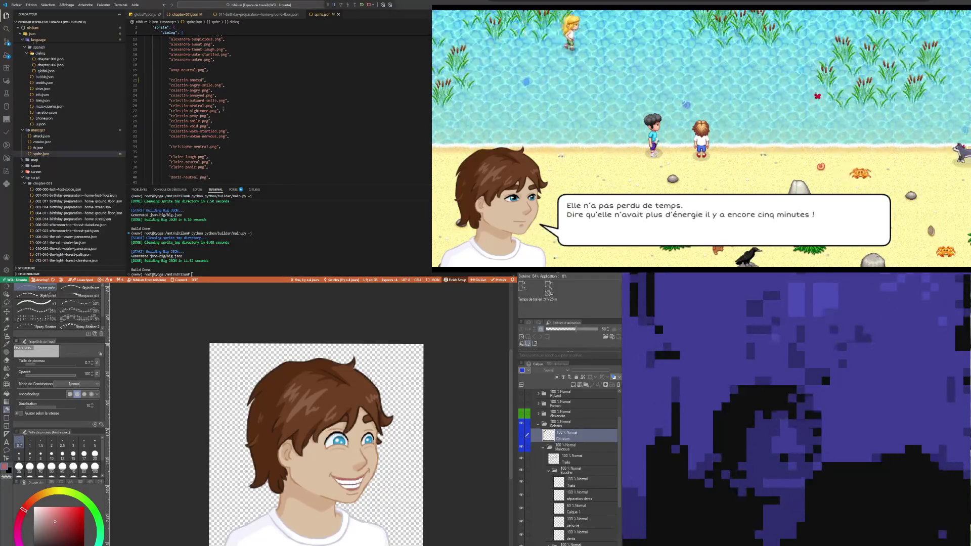
key("ctrl+shift+Return")
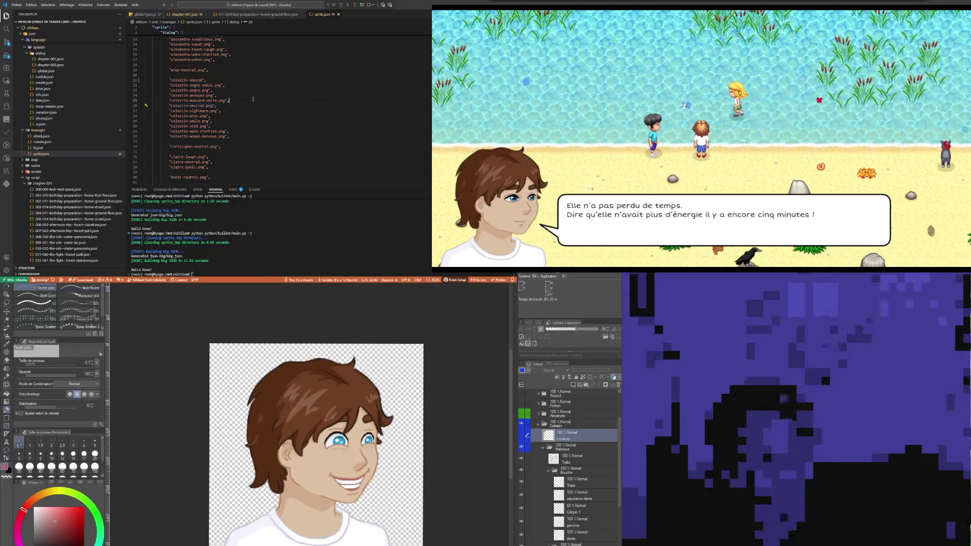
type("\"celestin-neutral.png\",")
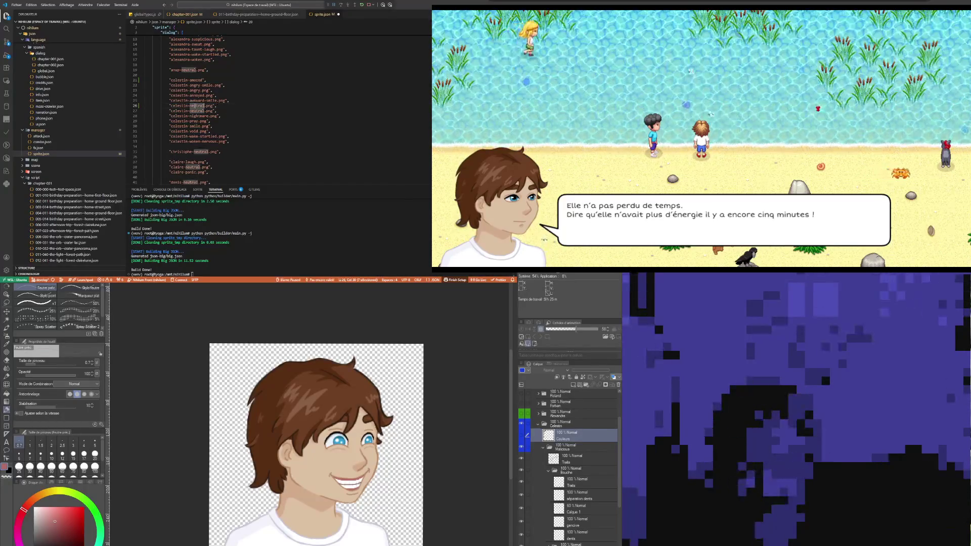
double_click(197, 106)
type("malici")
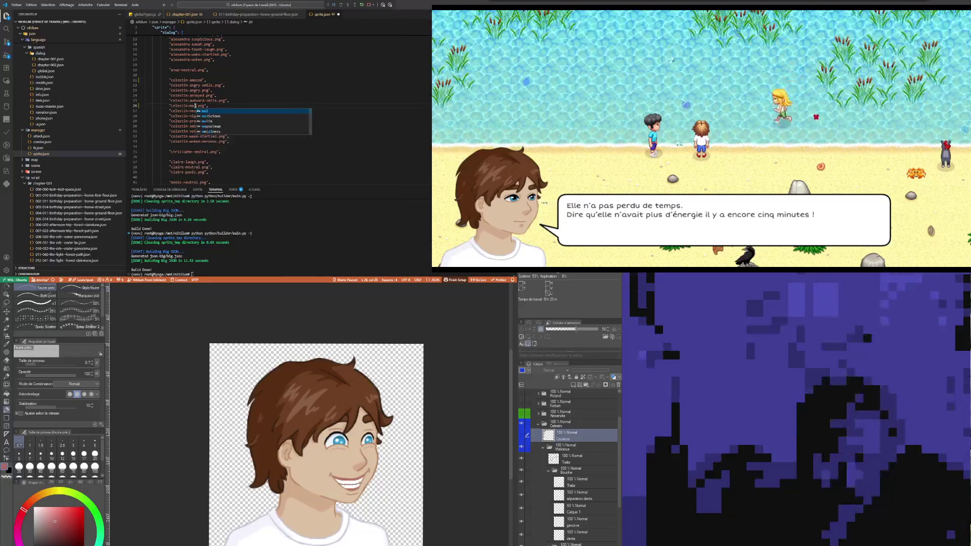
type("ous")
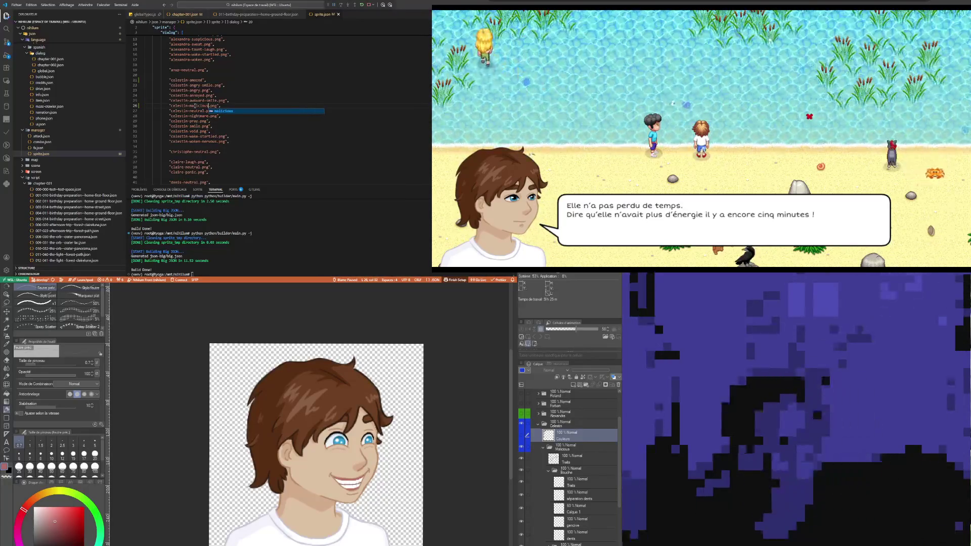
left_click(197, 95)
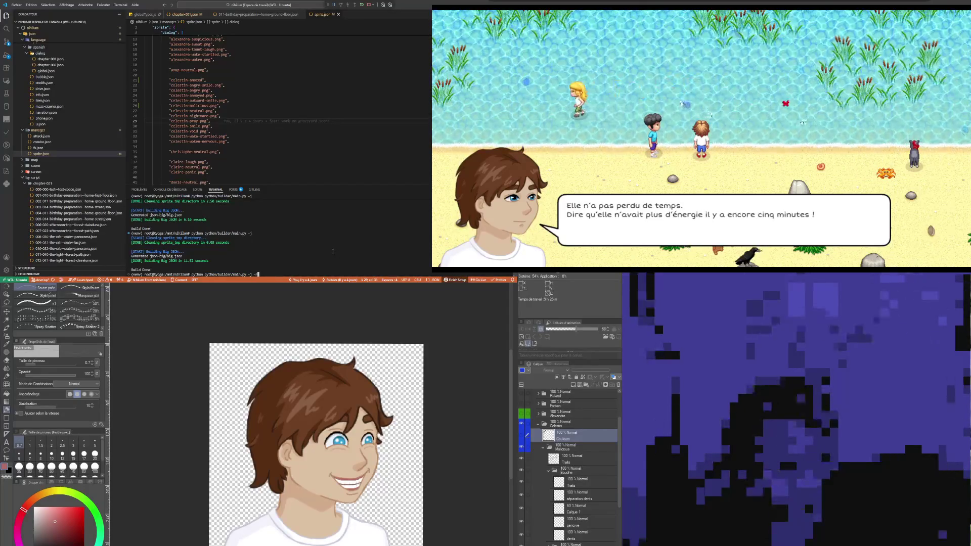
key("Return")
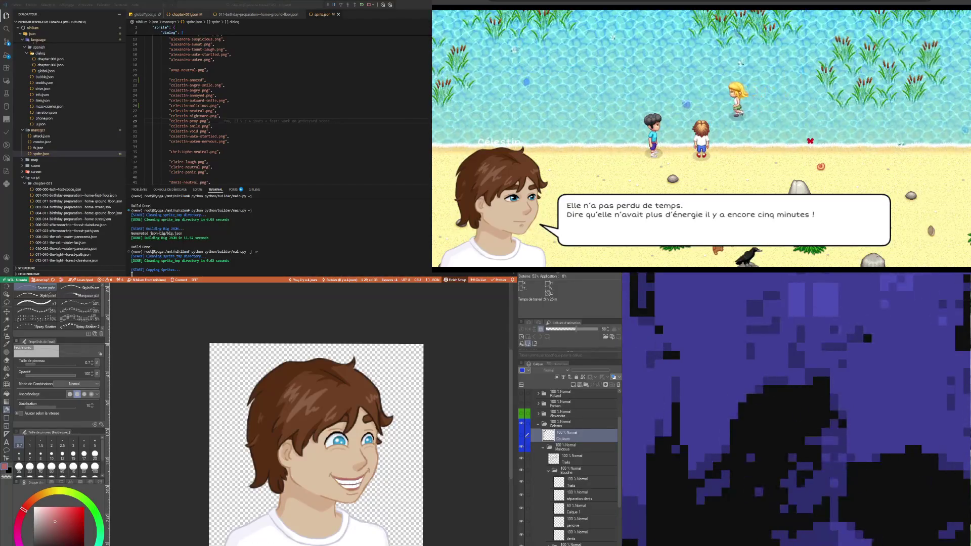
Review Célestin's sprite entries in sprite.json while the build runs to completion.
left_click(207, 79)
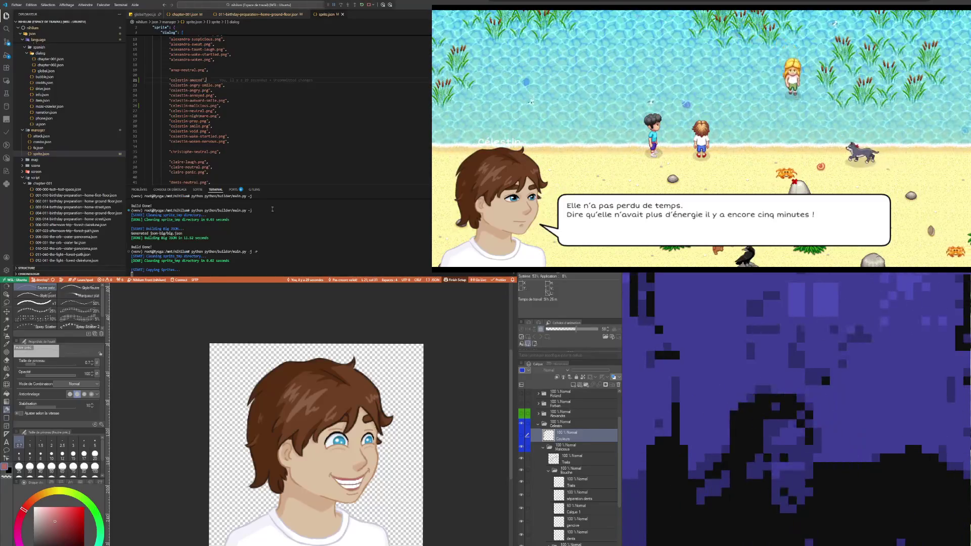
left_click(243, 141)
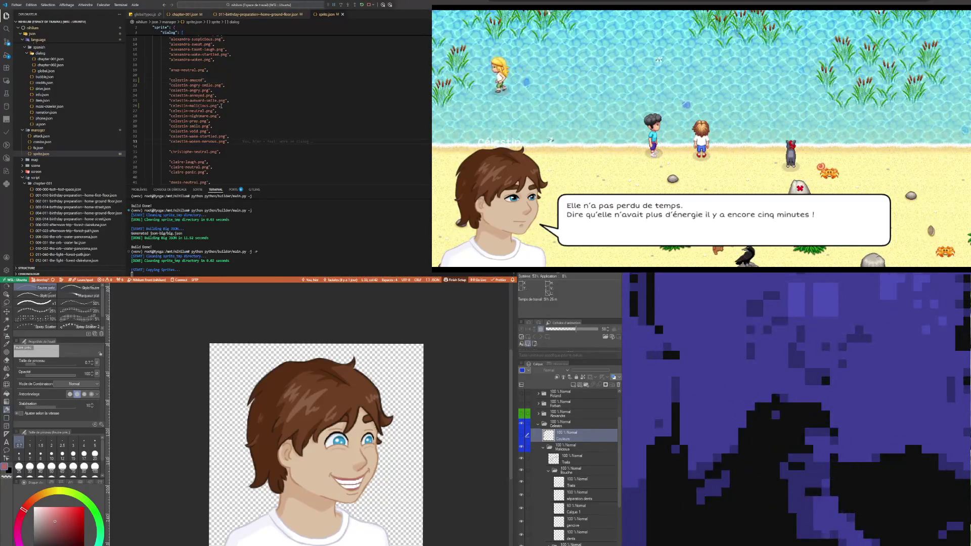
left_click(316, 97)
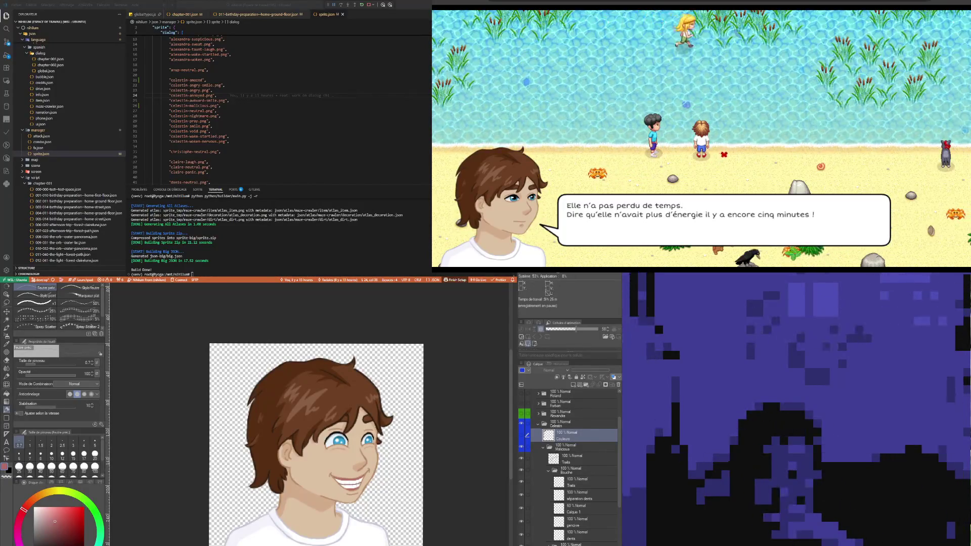
key("alt+Tab")
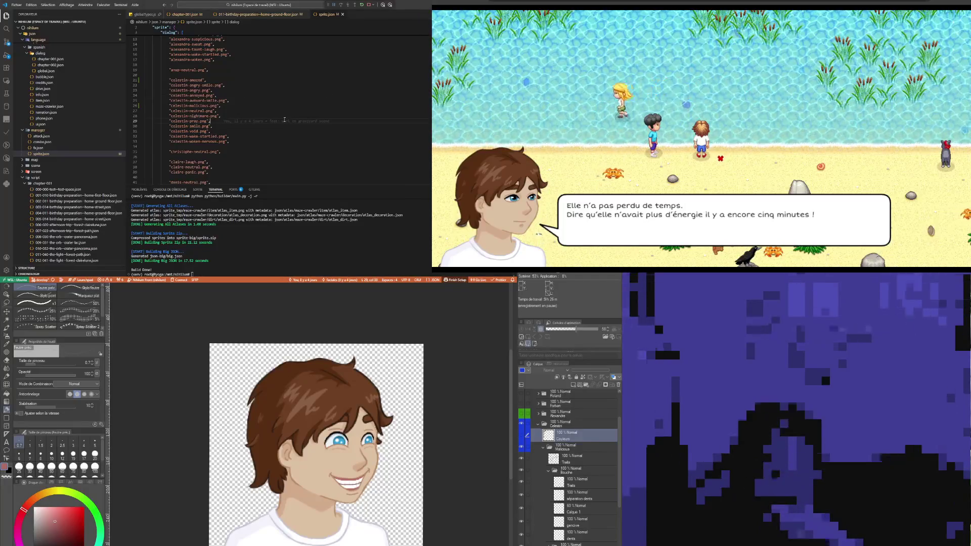
Advance the game's dialogue through Célestin's line to its end, then return to chapter-001.json.
left_click(272, 75)
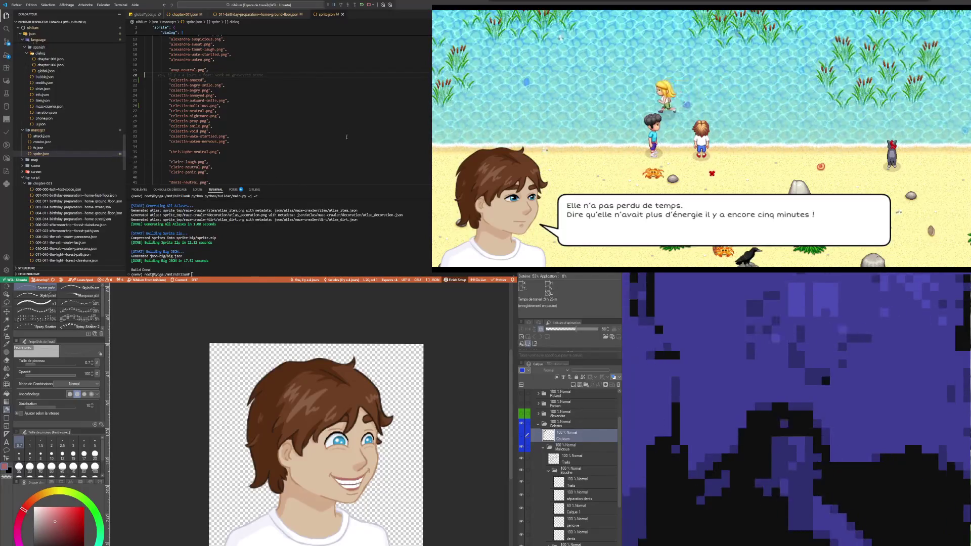
left_click(345, 126)
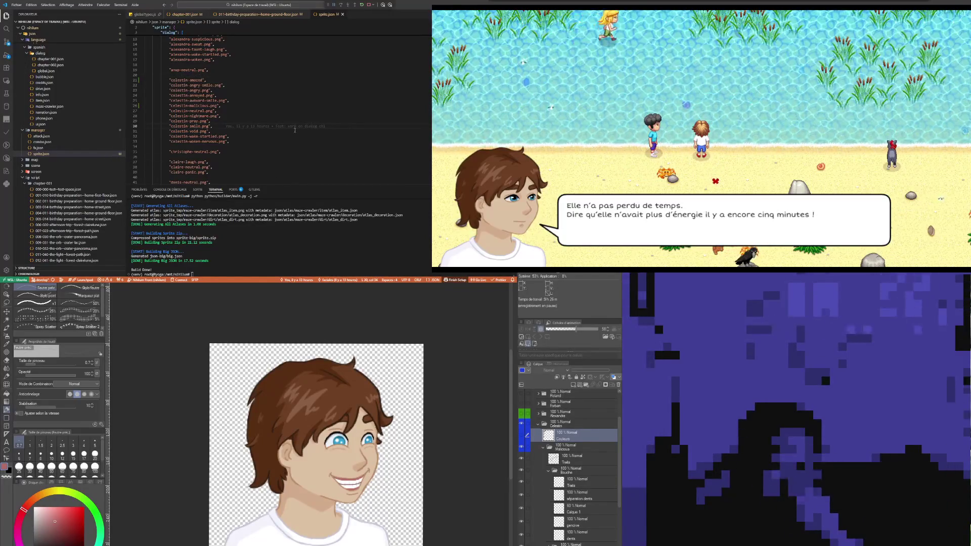
left_click(778, 151)
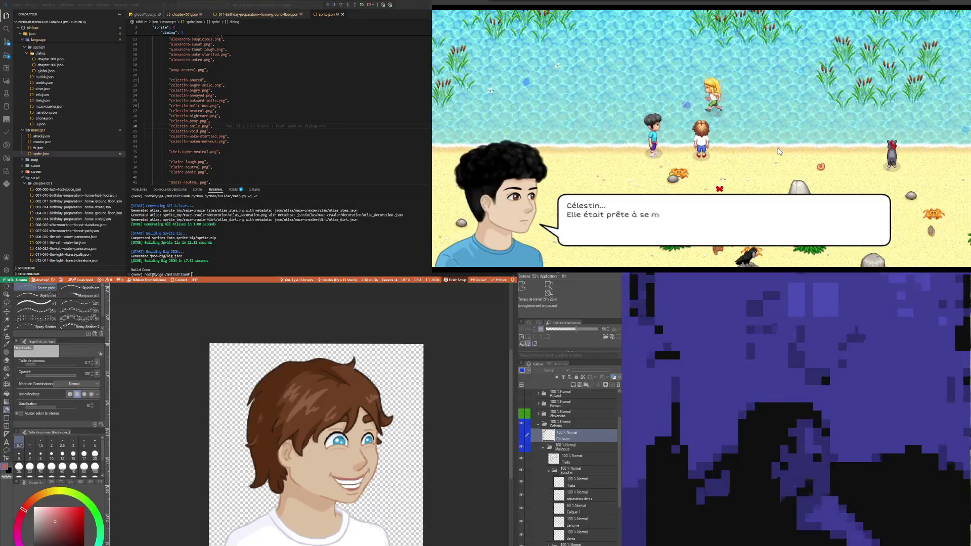
left_click(779, 151)
left_click(778, 150)
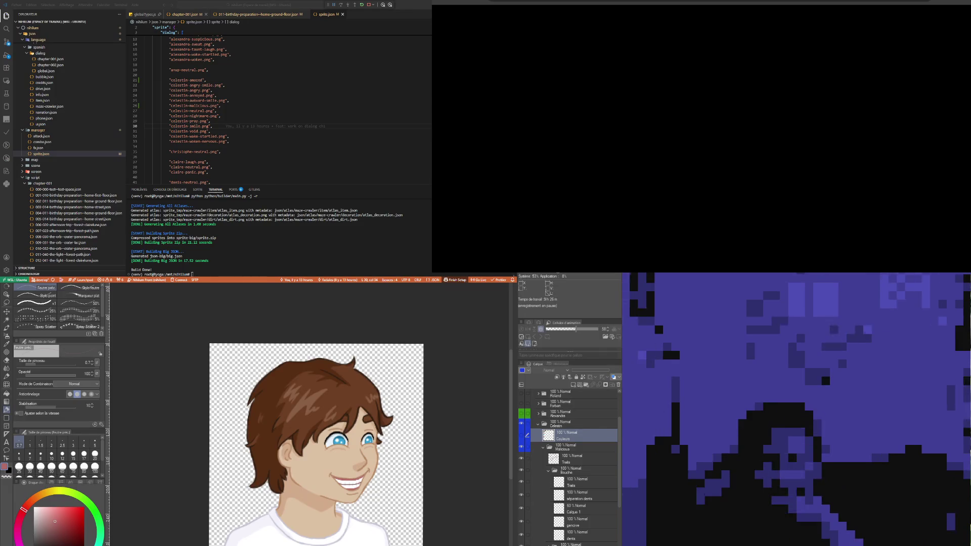
left_click(183, 14)
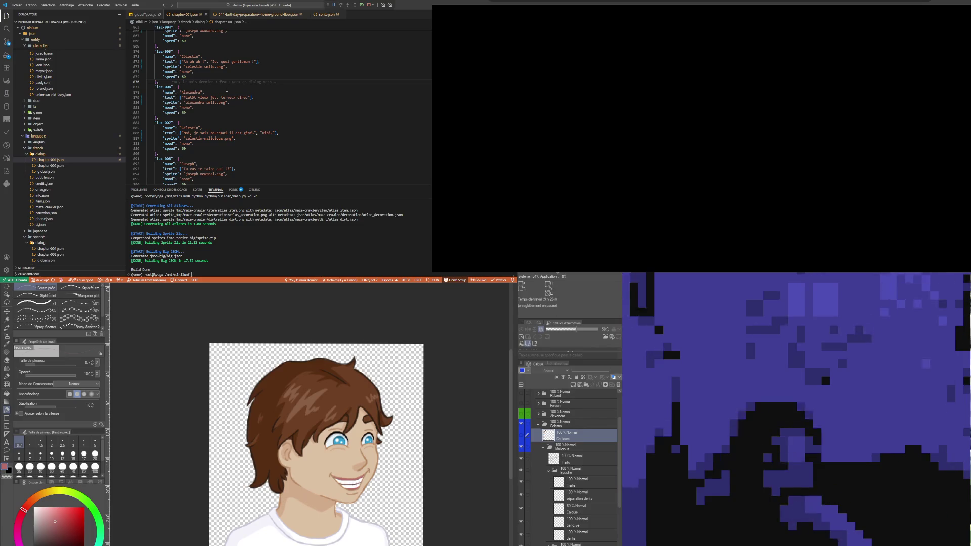
Start Nihilum from its title screen, then inspect lac-005's text, speed and sprite lines beside lac-007.
left_click(222, 124)
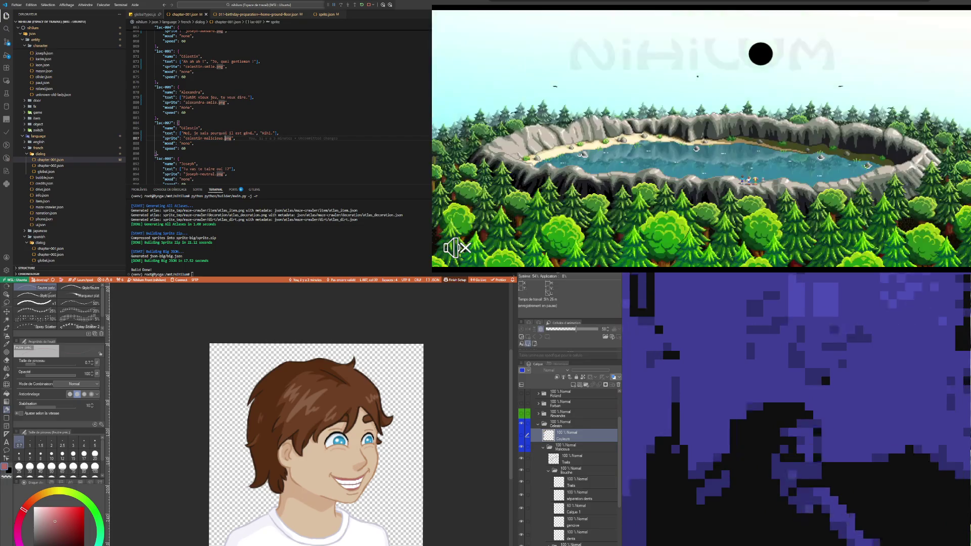
left_click(754, 58)
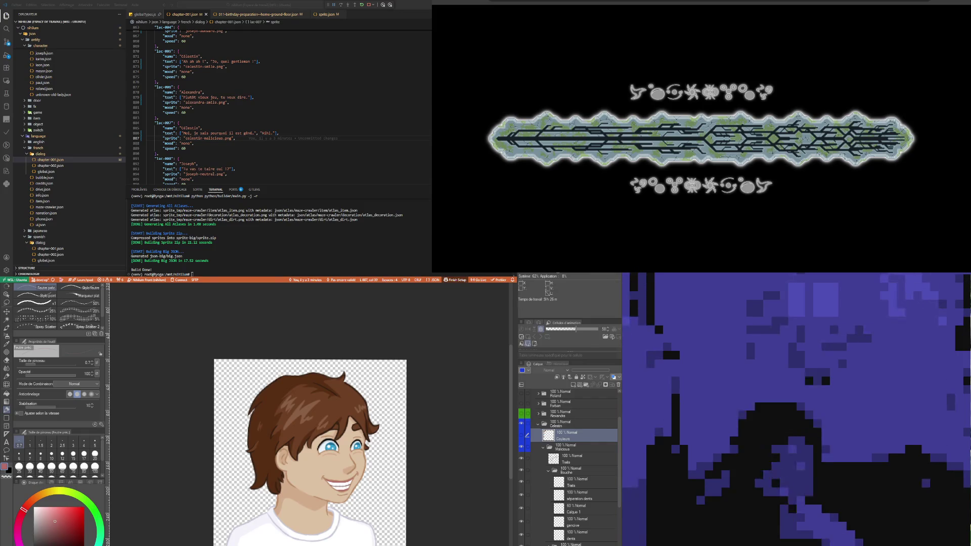
left_click(247, 62)
double_click(224, 61)
left_click(239, 138)
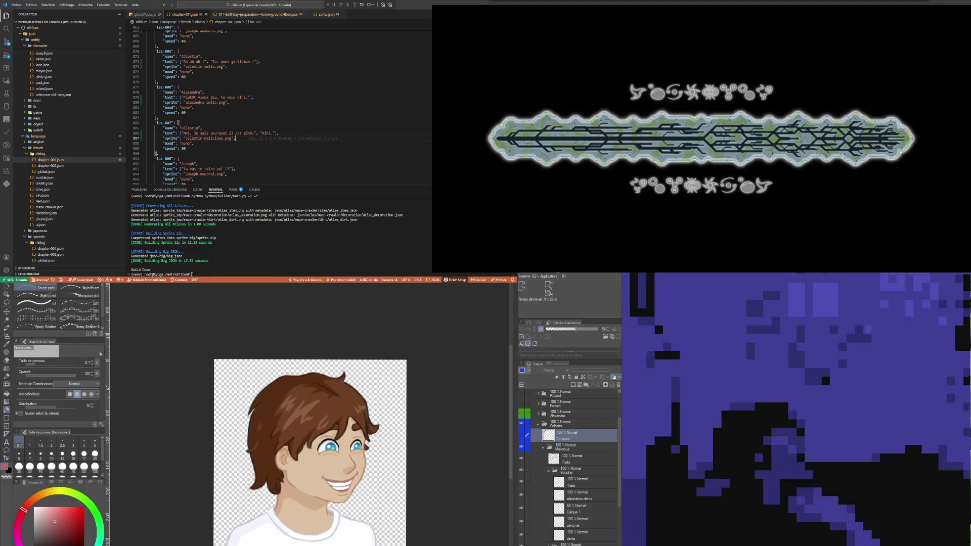
left_click(220, 76)
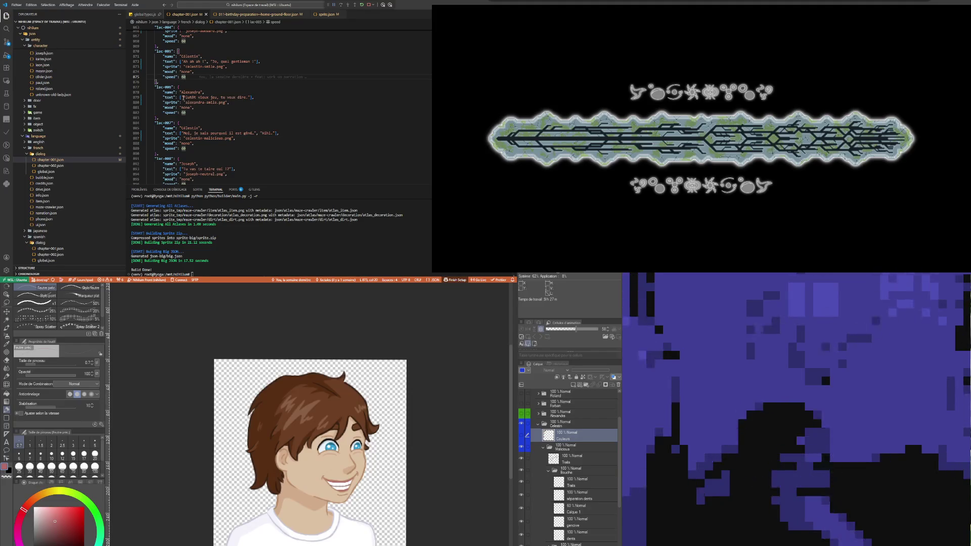
left_click(243, 66)
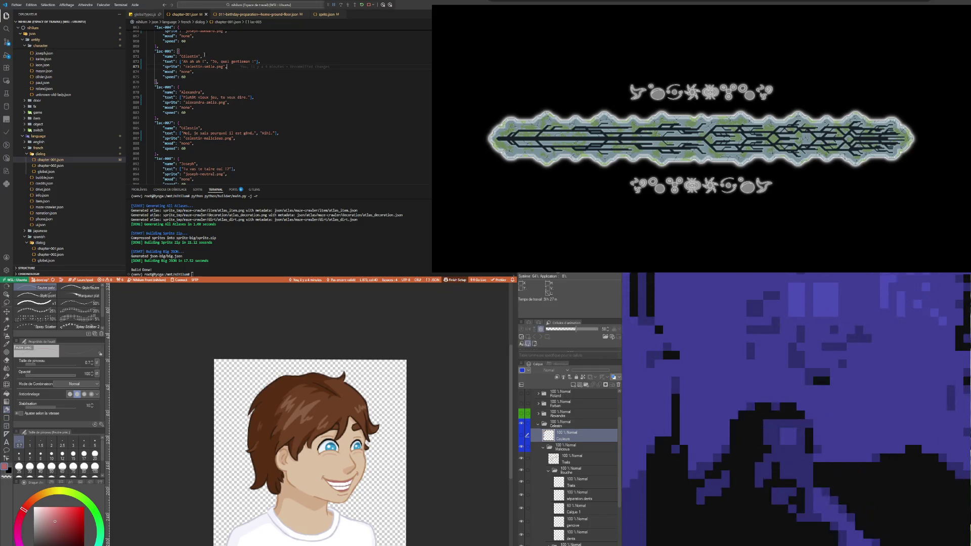
Preview the sprite/dialog images from alexandra-afraid.png onward, ending on karim-neutral.png.
scroll(87, 172, "down", 10)
scroll(86, 186, "down", 10)
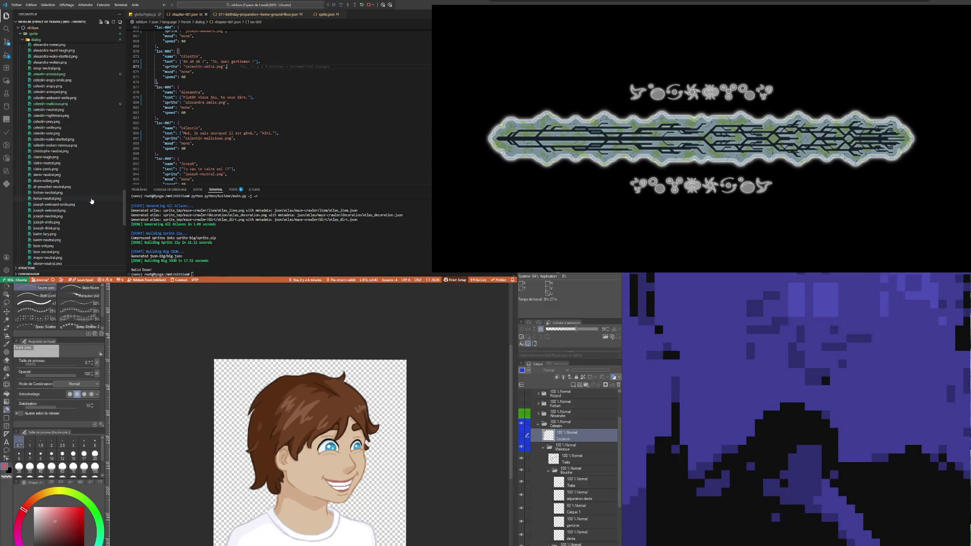
left_click(55, 66)
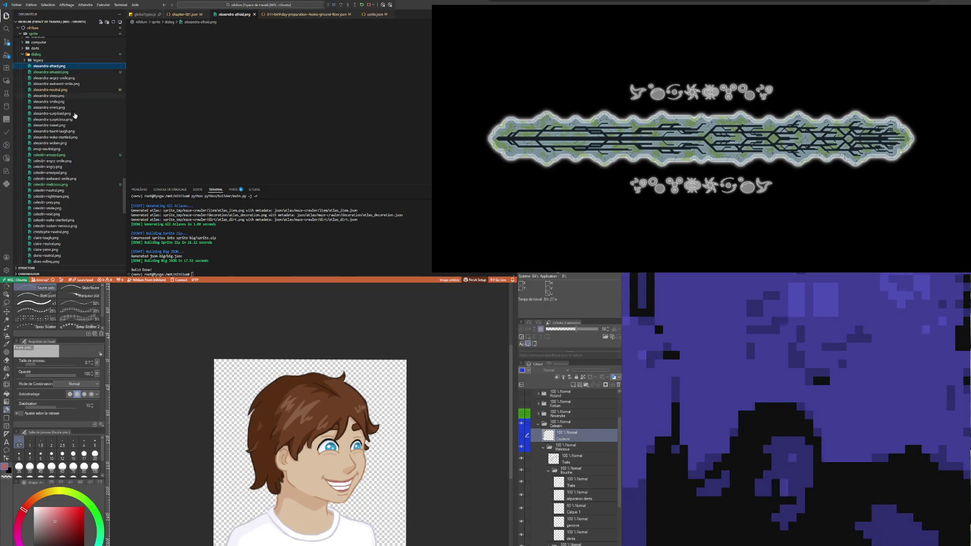
scroll(90, 162, "down", 5)
scroll(88, 187, "down", 3)
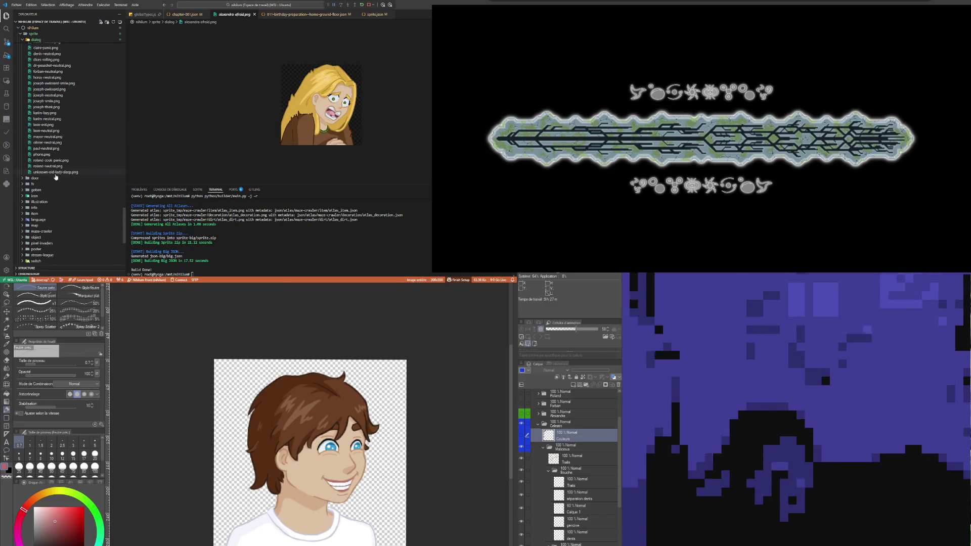
left_click(55, 172, "shift")
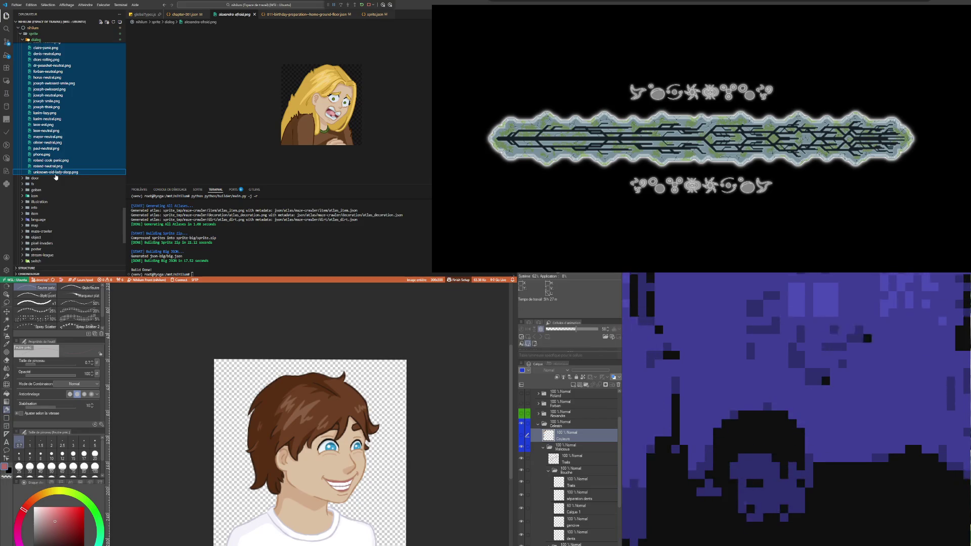
right_click(55, 174)
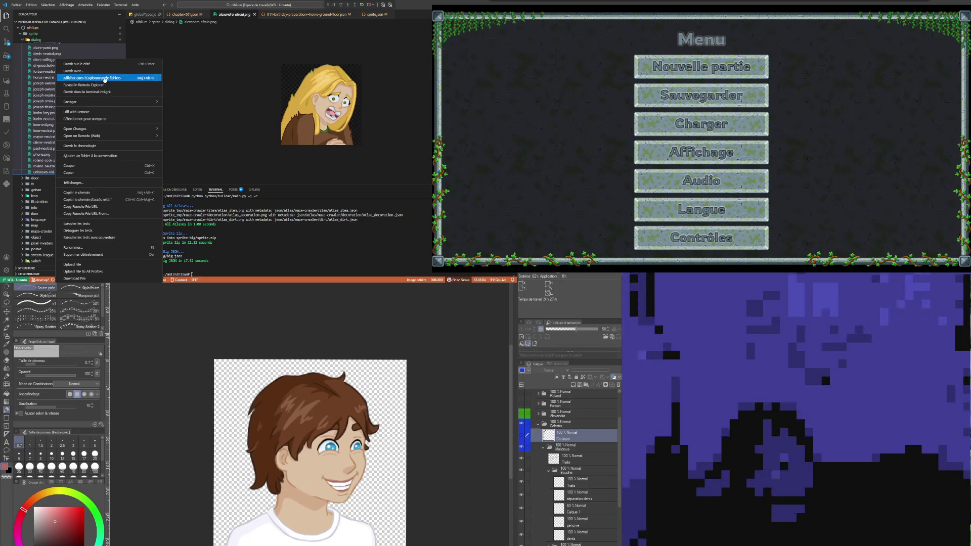
left_click(47, 92)
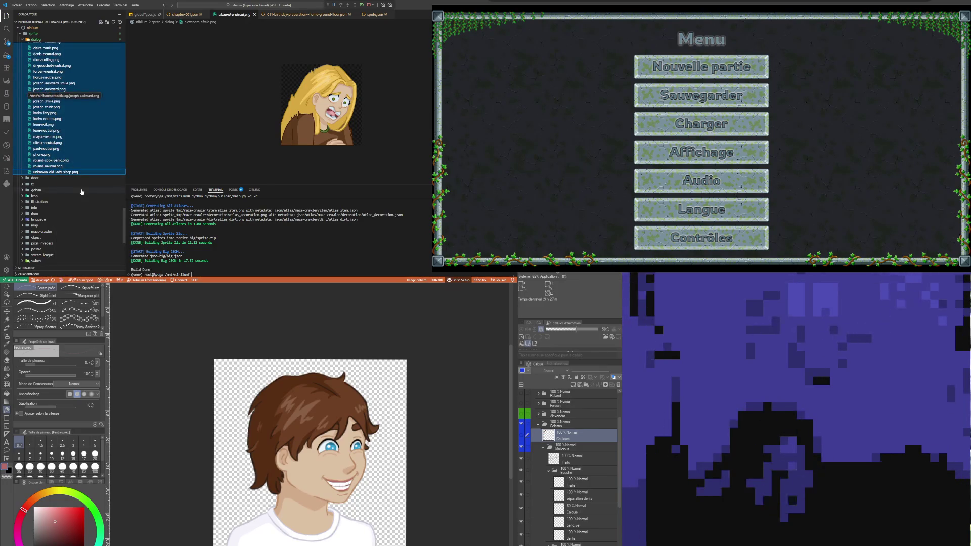
left_click(57, 119)
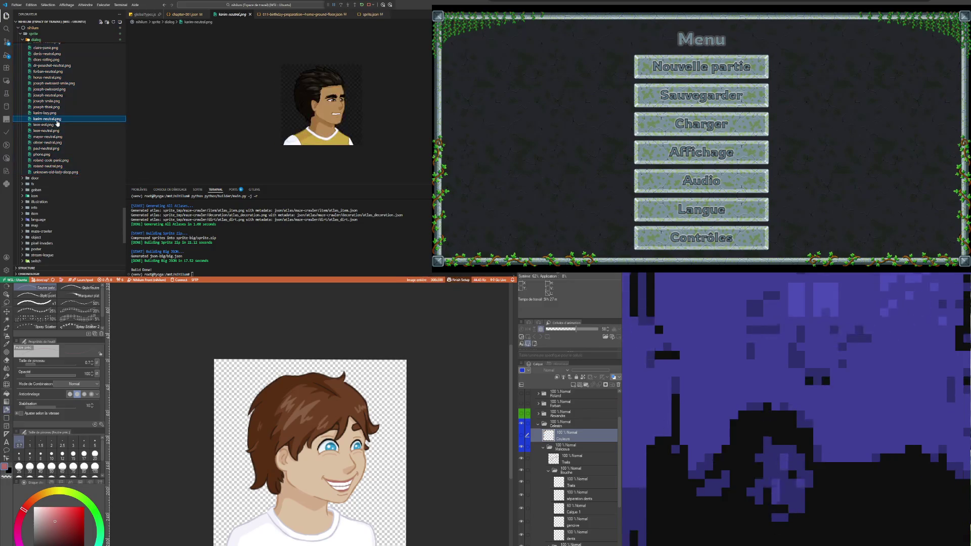
scroll(57, 121, "up", 5)
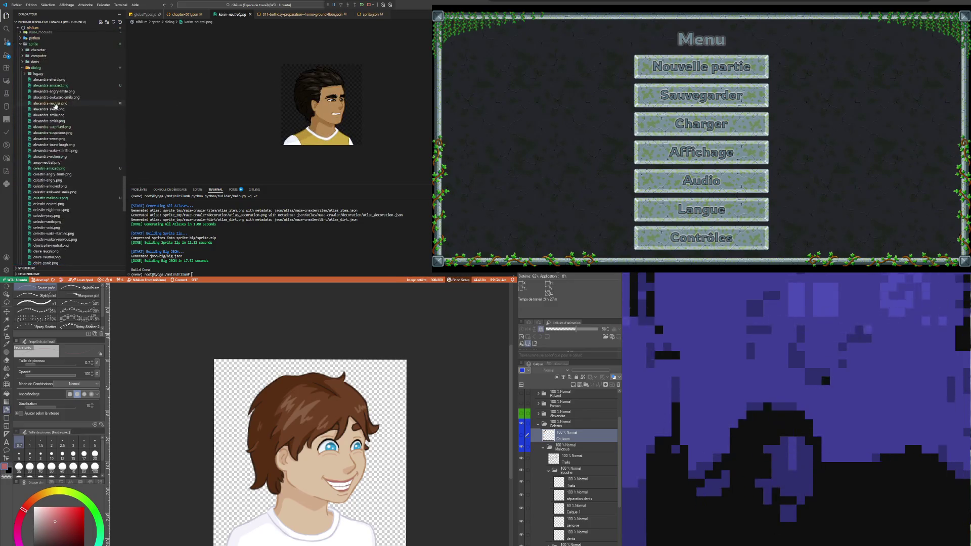
Choose Nouvelle partie in the game's main menu to start a new game.
key("Down")
key("Up")
key("Return")
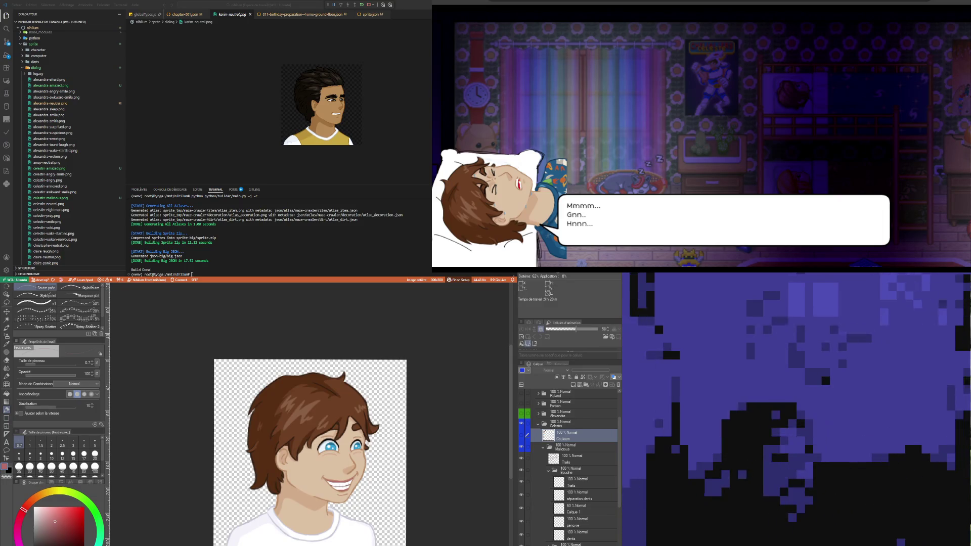
Advance and close the boy's wake-up dialogue.
left_click(705, 146)
left_click(704, 147)
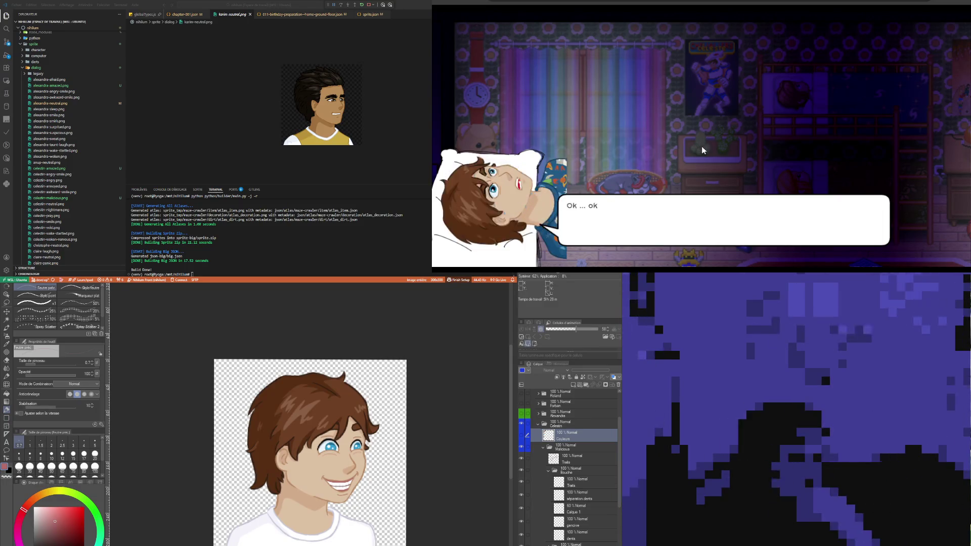
left_click(702, 146)
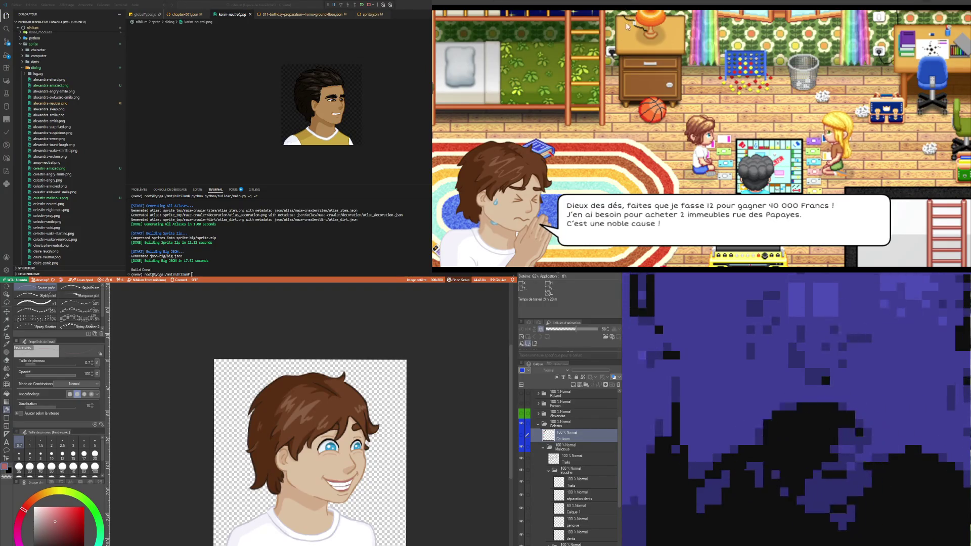
Click through Célestin's dice dialogue and the kitchen conversation until play resumes.
left_click(665, 73)
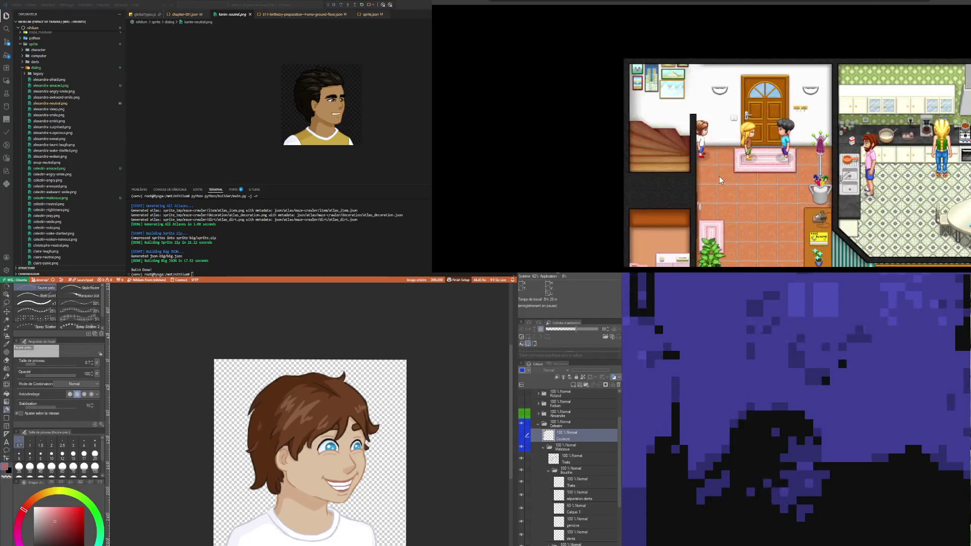
left_click(682, 211)
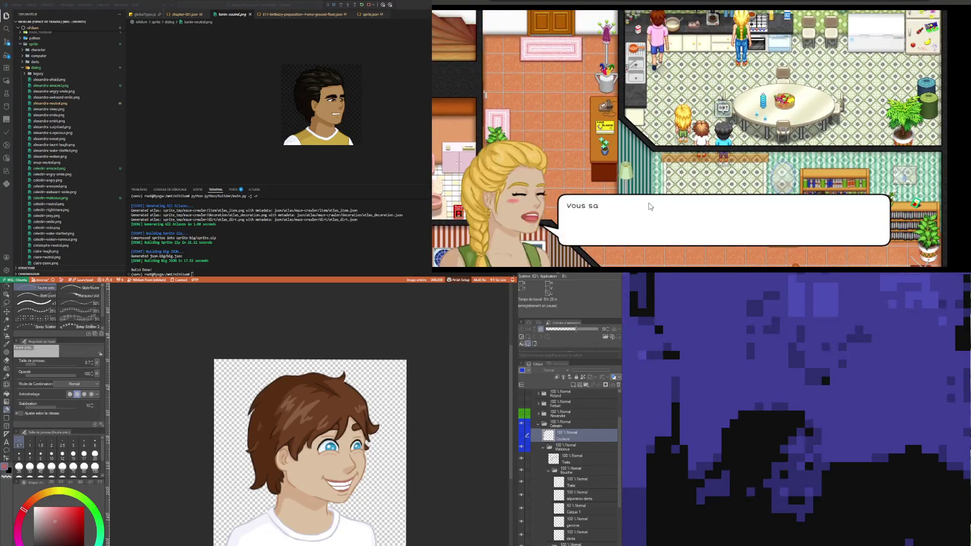
left_click(662, 215)
left_click(675, 220)
left_click(677, 217)
left_click(697, 217)
left_click(713, 216)
left_click(721, 216)
left_click(728, 216)
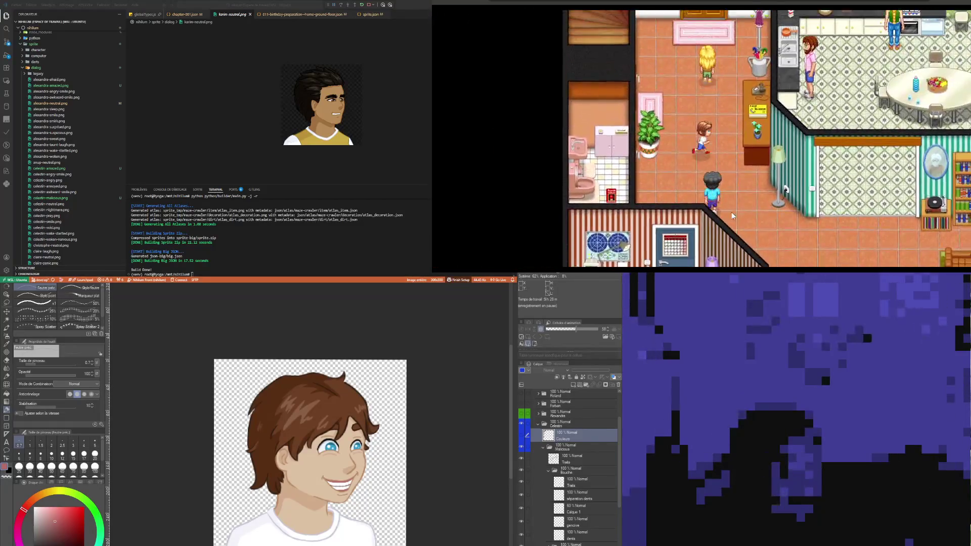
Open and close the Stockage and Inventaire panels, then finish the garden dialogue.
left_click(669, 174)
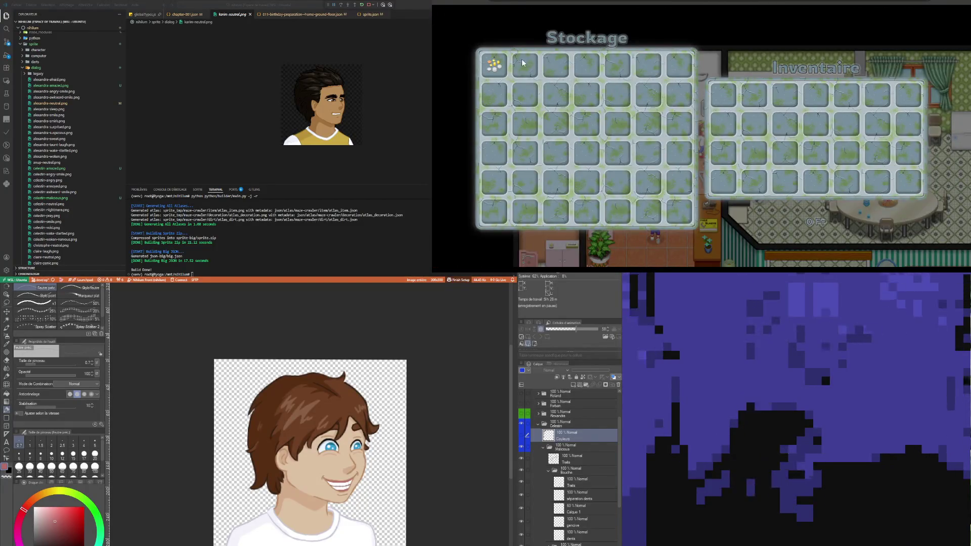
left_click(672, 177)
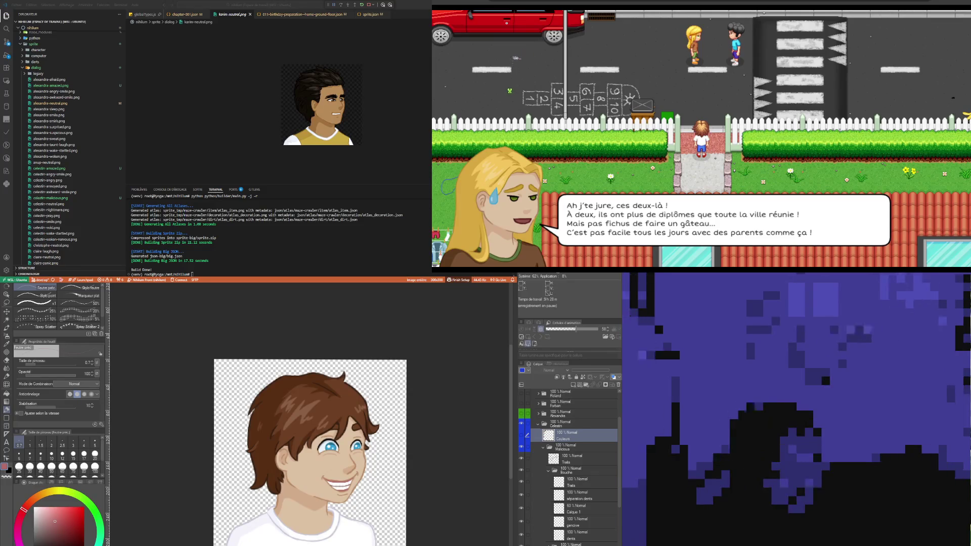
key("space")
key("space")
key("space")
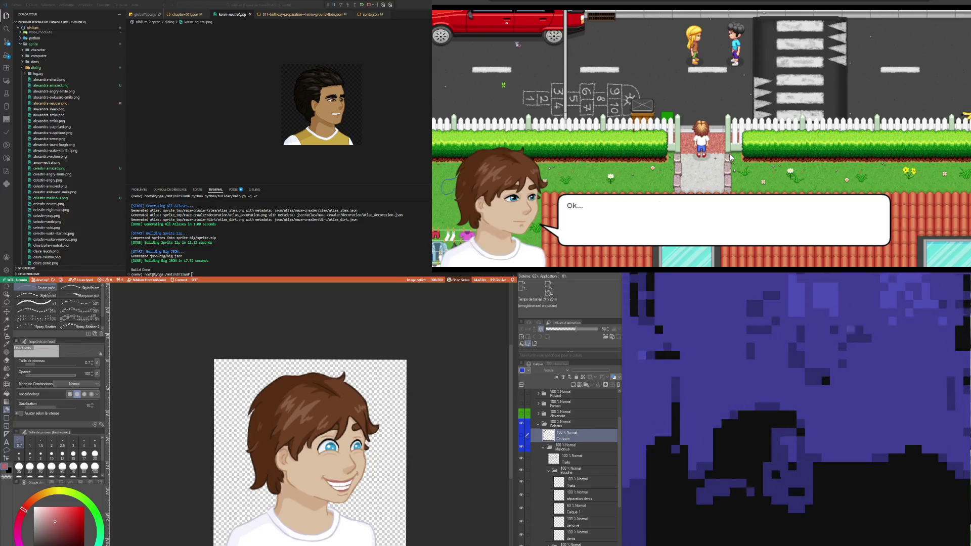
Walk the boy out the garden gate and along the road into the Huit à Sept shop.
key("Up")
key("Left")
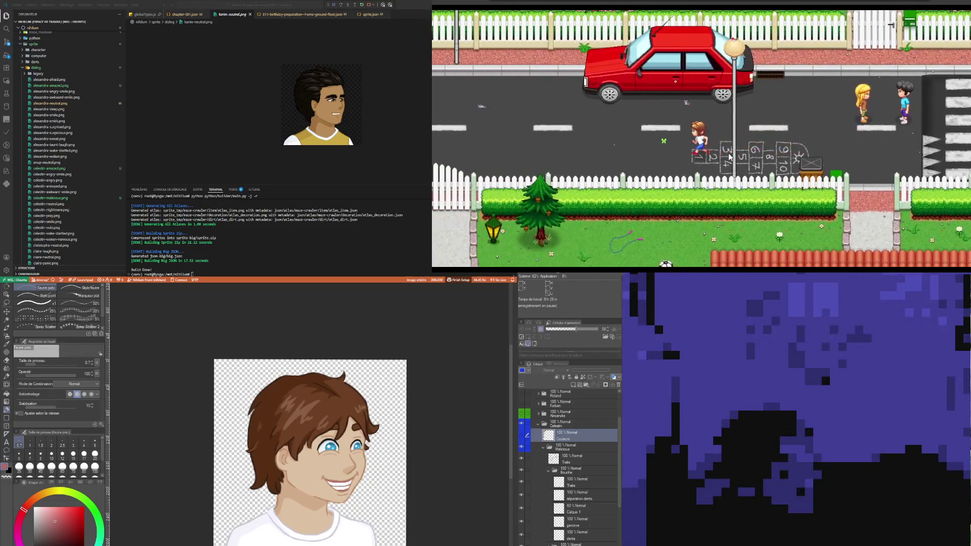
key("Left")
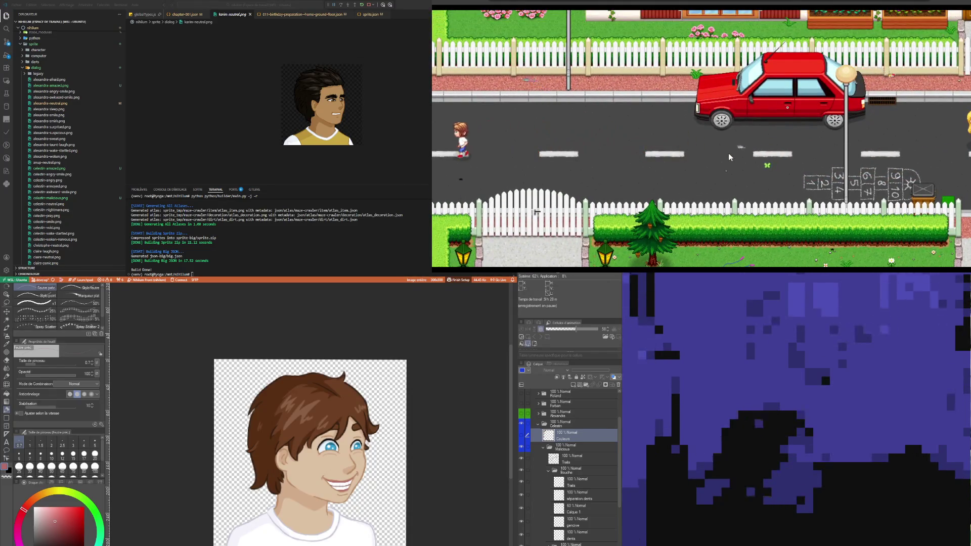
key("Left")
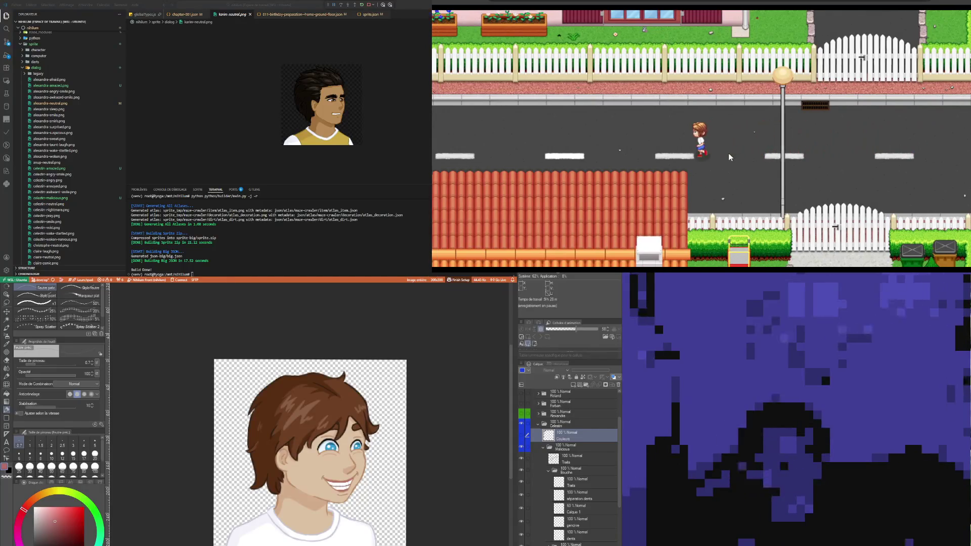
key("Left")
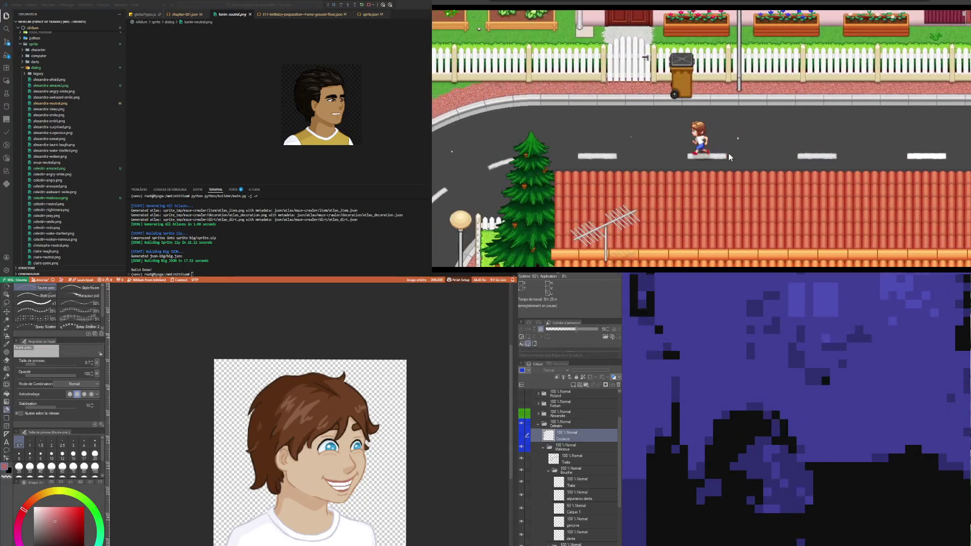
key("Left")
key("Down")
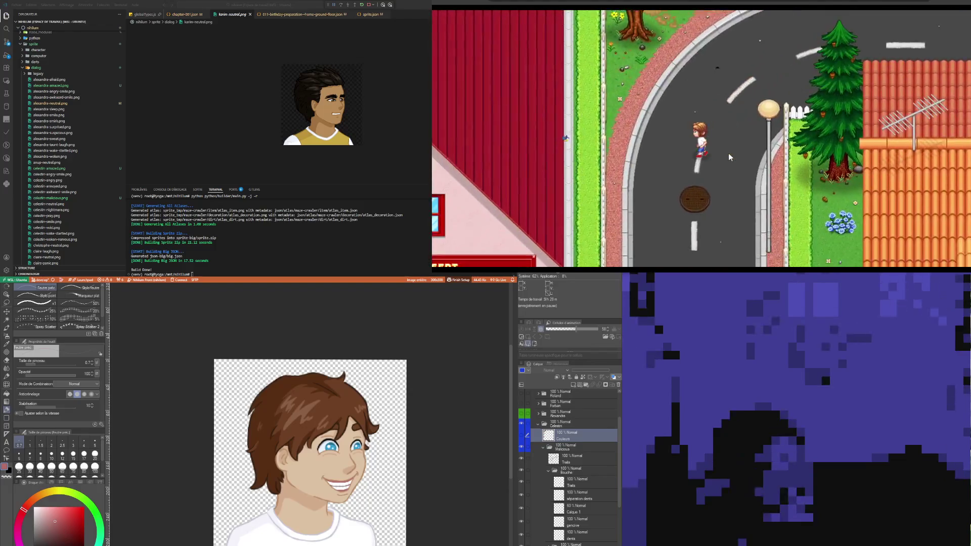
key("Down")
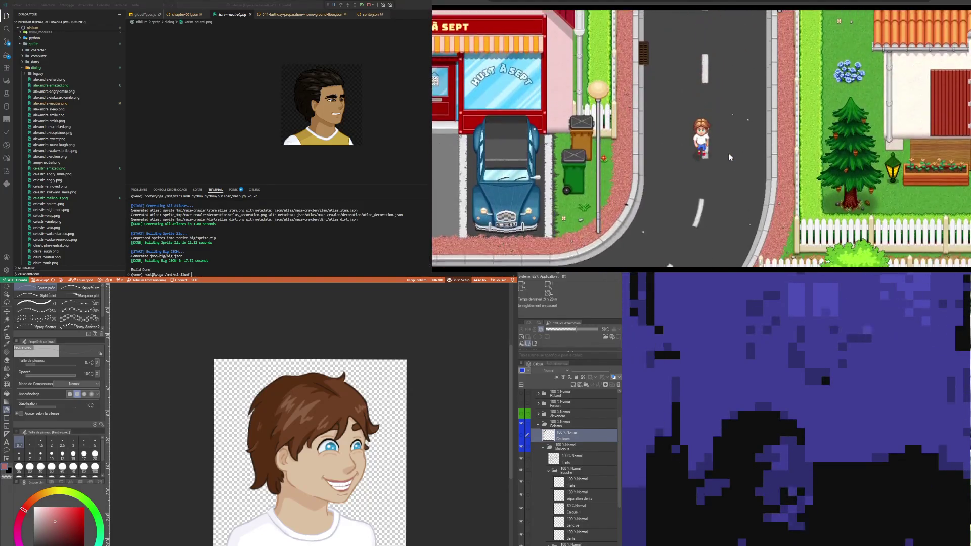
key("Left")
key("Up")
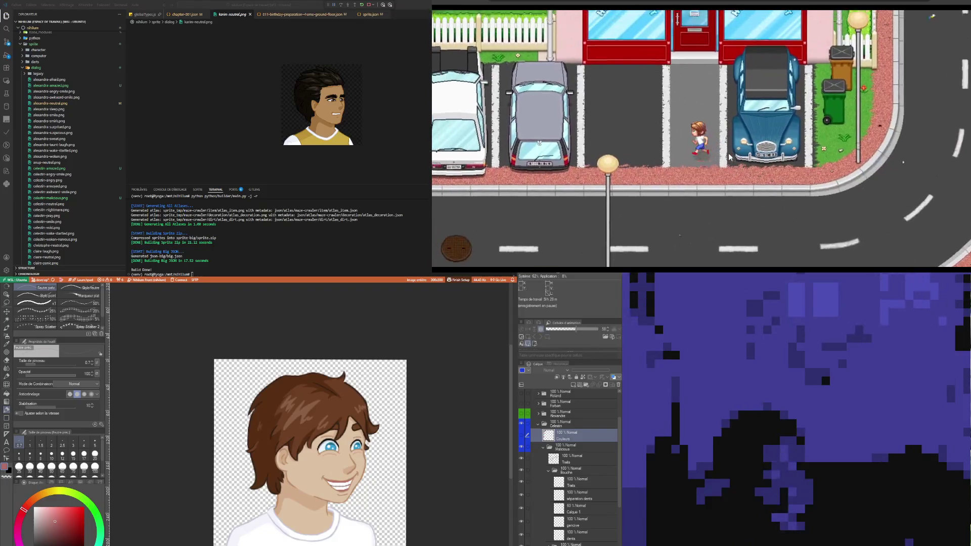
key("Up")
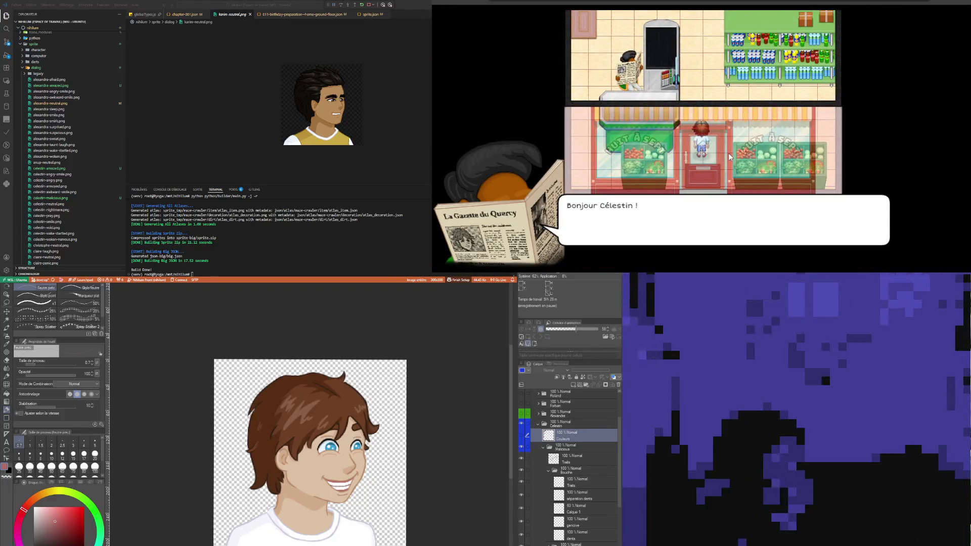
Buy one Sucre en poudre for 6 Fr at the counter and leave the shop.
key("Return")
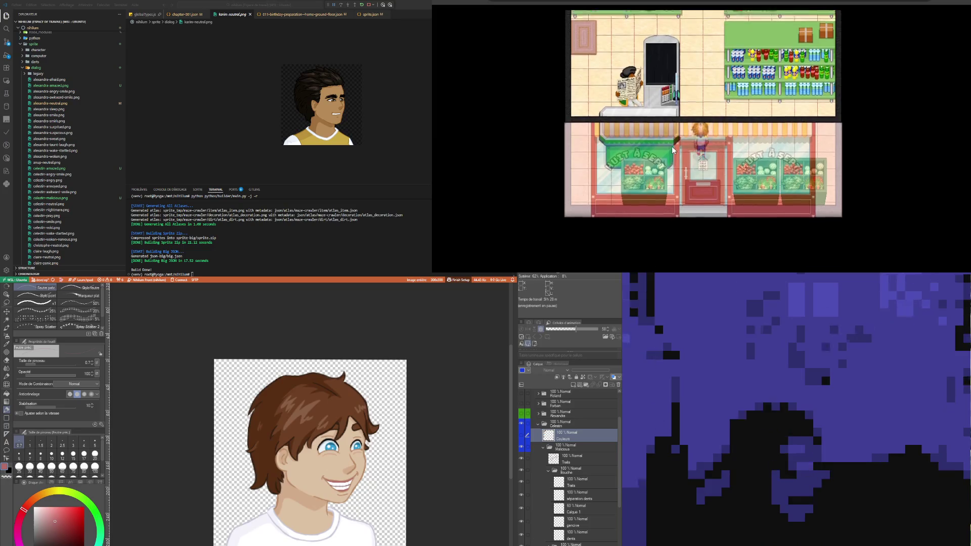
key("Up")
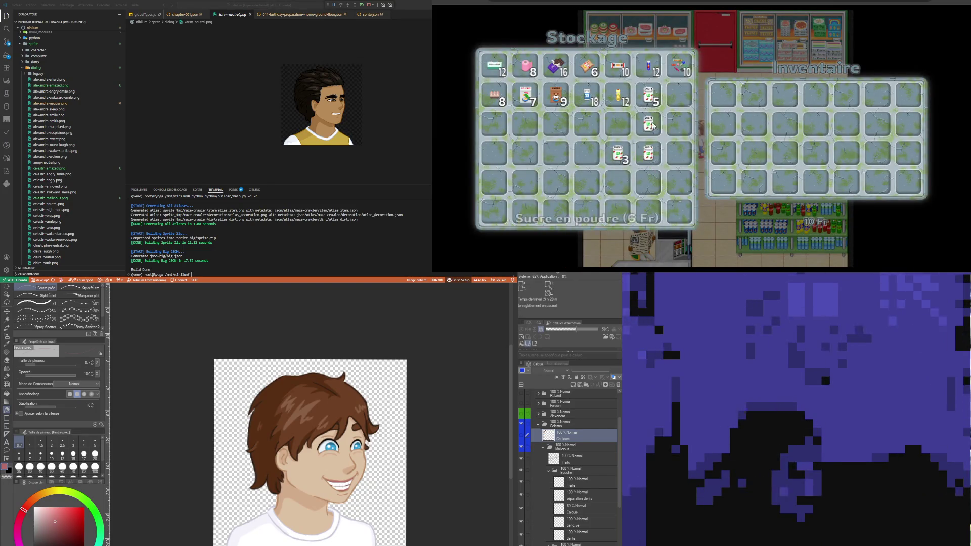
key("Escape")
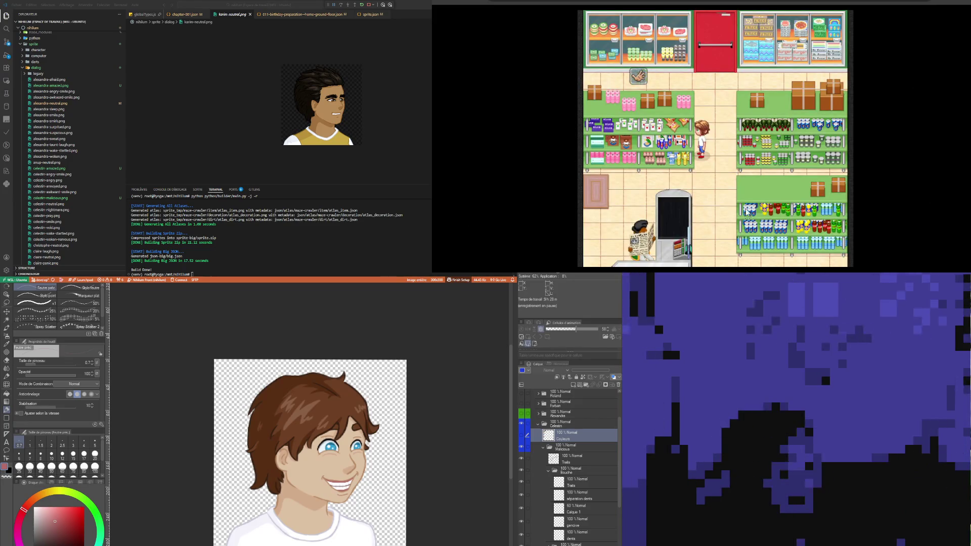
key("Down")
key("Down")
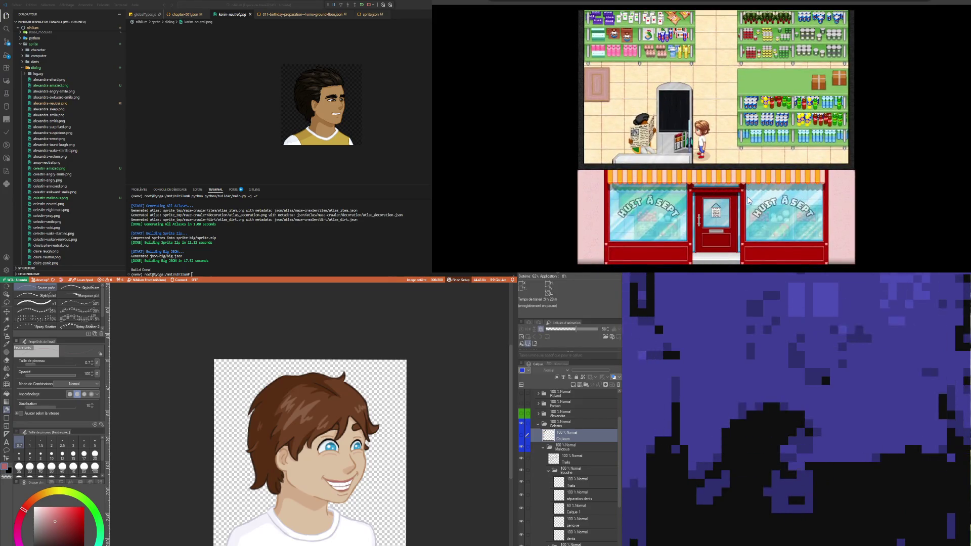
key("Return")
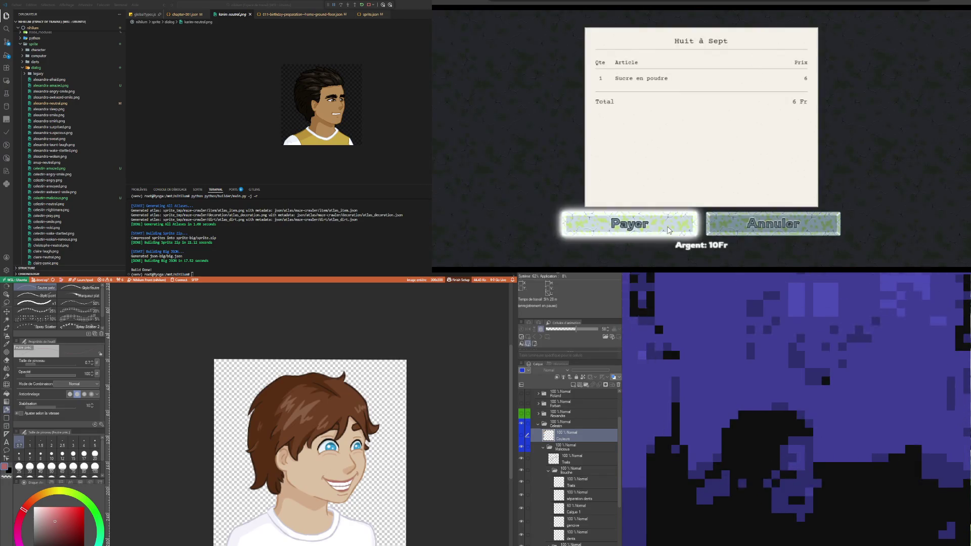
left_click(666, 227)
left_click(731, 196)
key("Down")
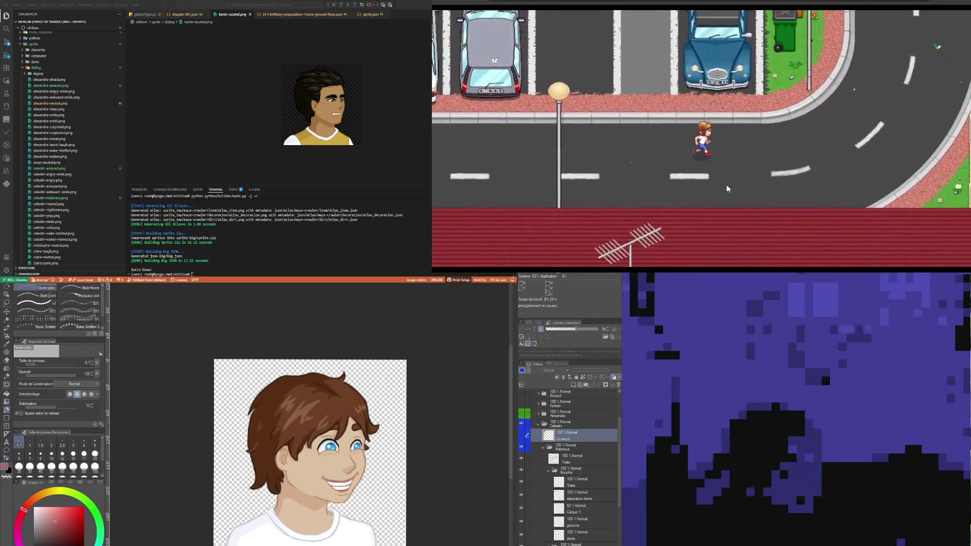
Walk the boy back along the street, through the garden gate and into the kitchen.
key("Right")
key("Up")
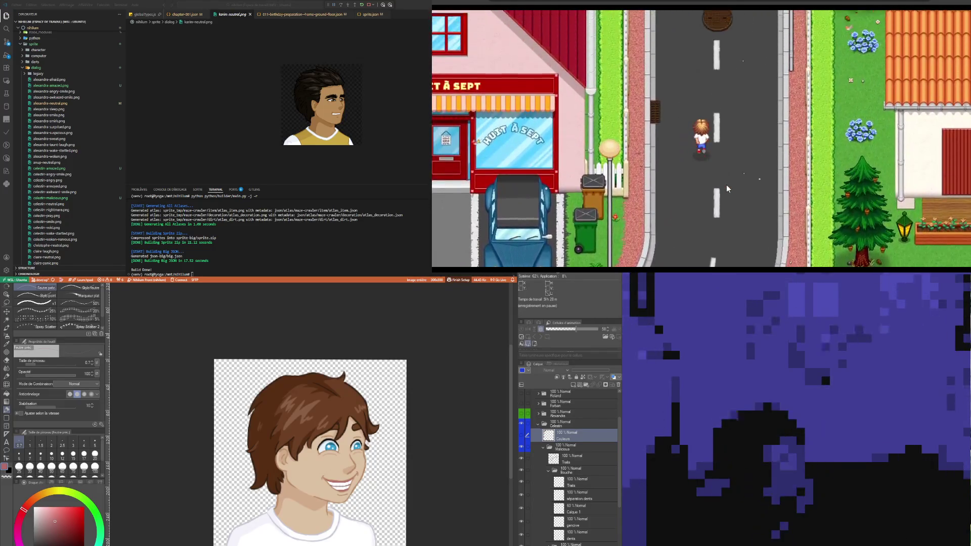
key("Right")
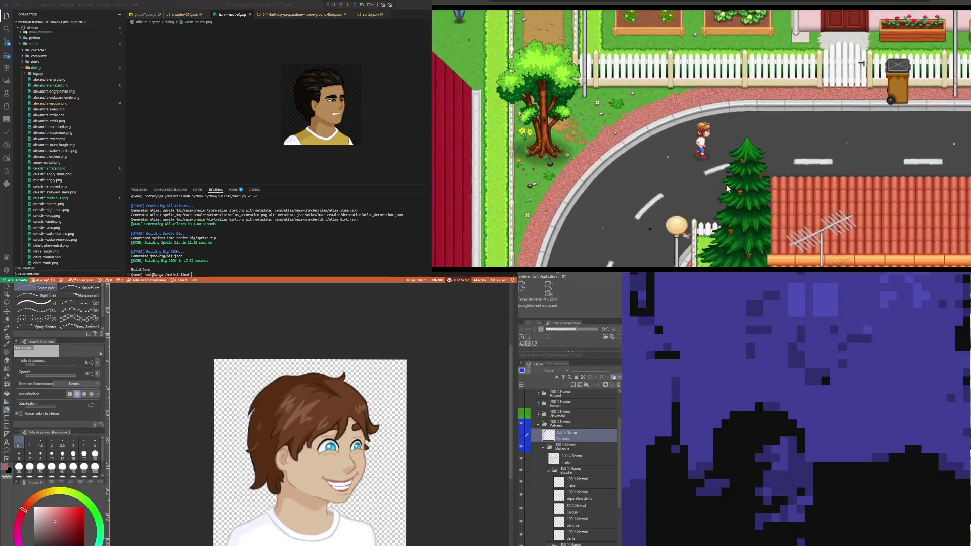
key("Right")
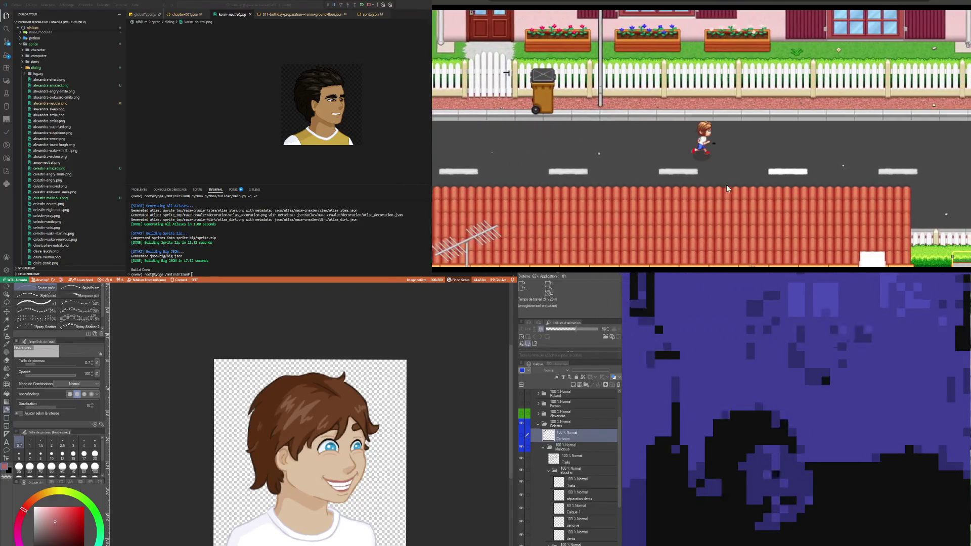
key("Right")
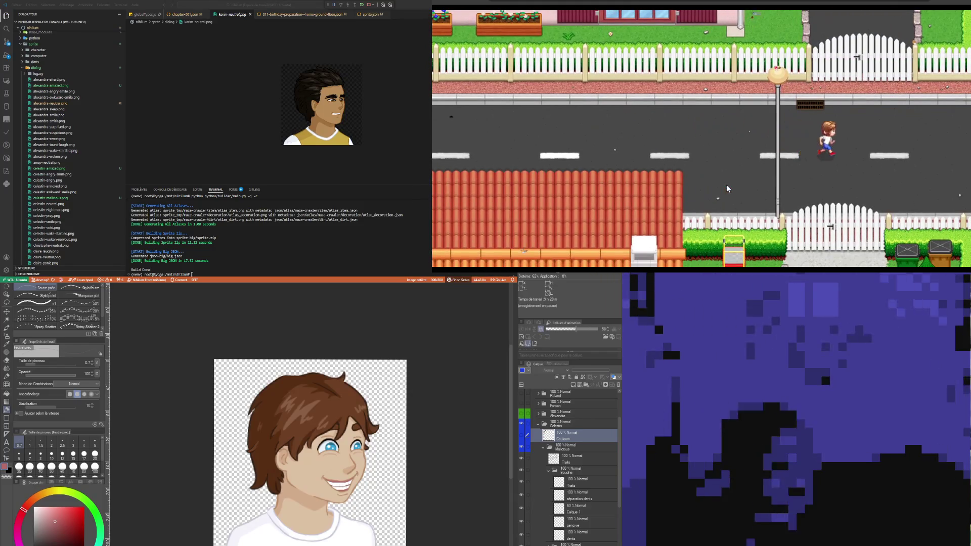
key("Right")
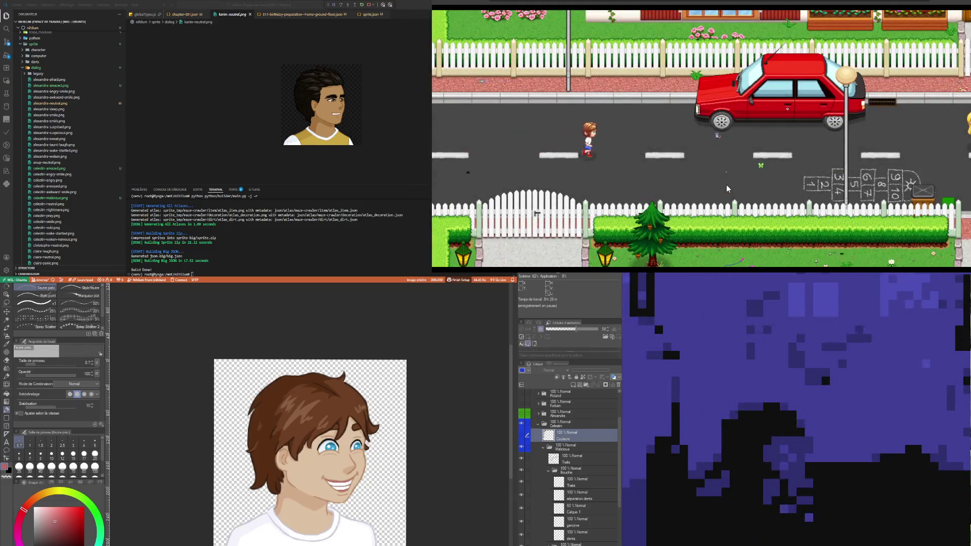
key("Down")
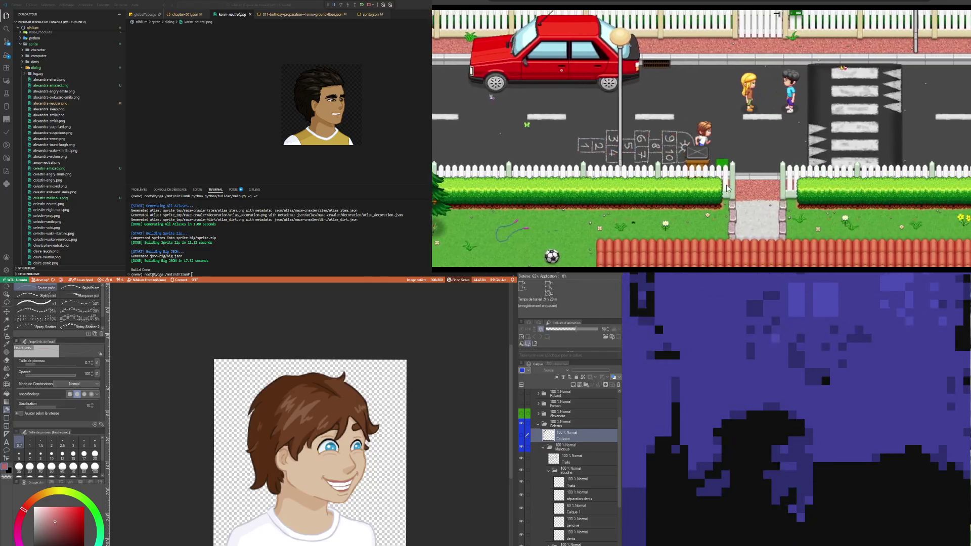
key("Down")
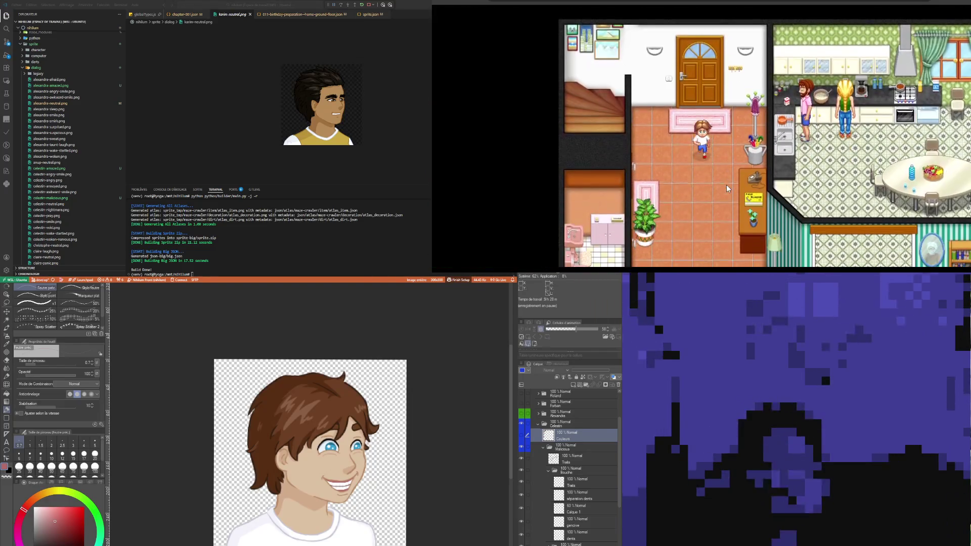
key("Up")
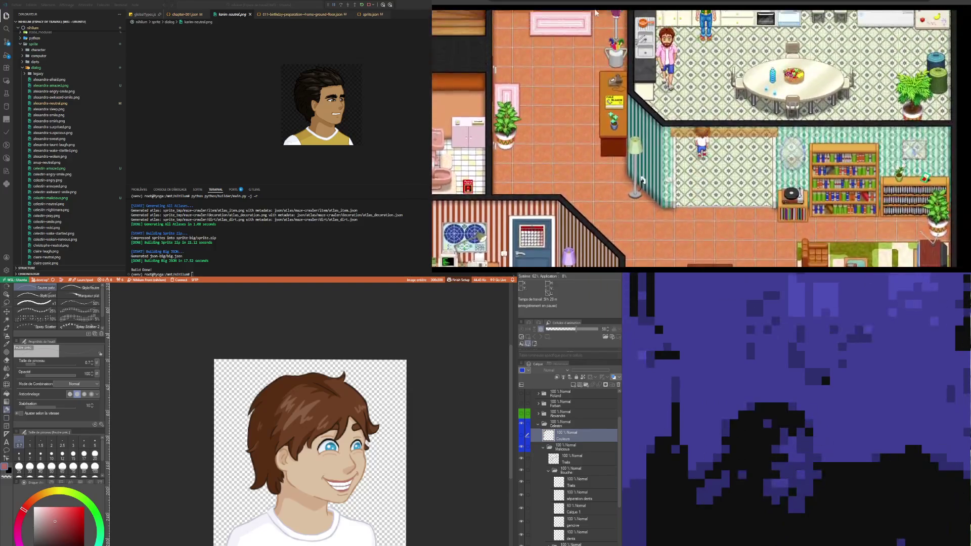
Check the inventory, then talk to the blonde mother to get "Merci mon choux !".
key("i")
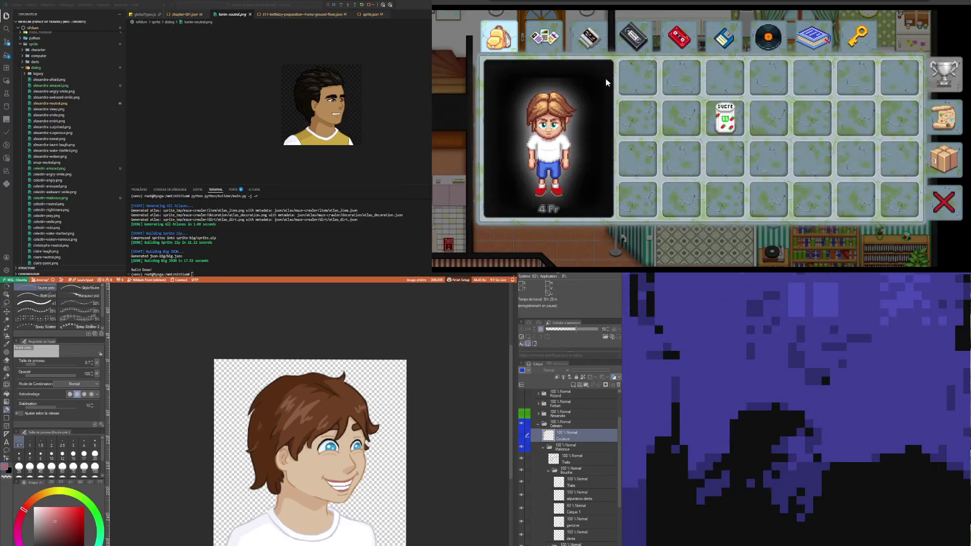
key("Escape")
key("Up")
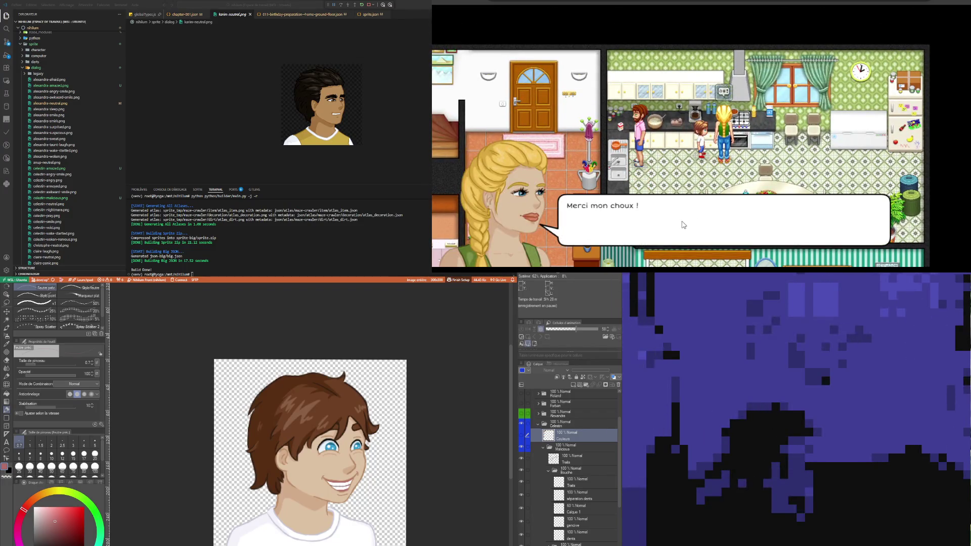
Head for the front door and play through the goodbye conversation with the parents.
key("space")
key("Down")
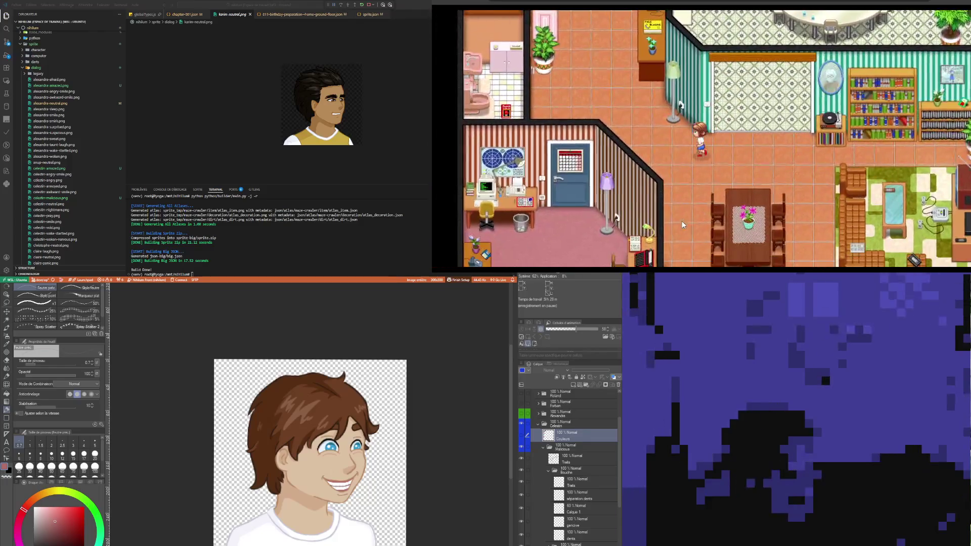
key("Up")
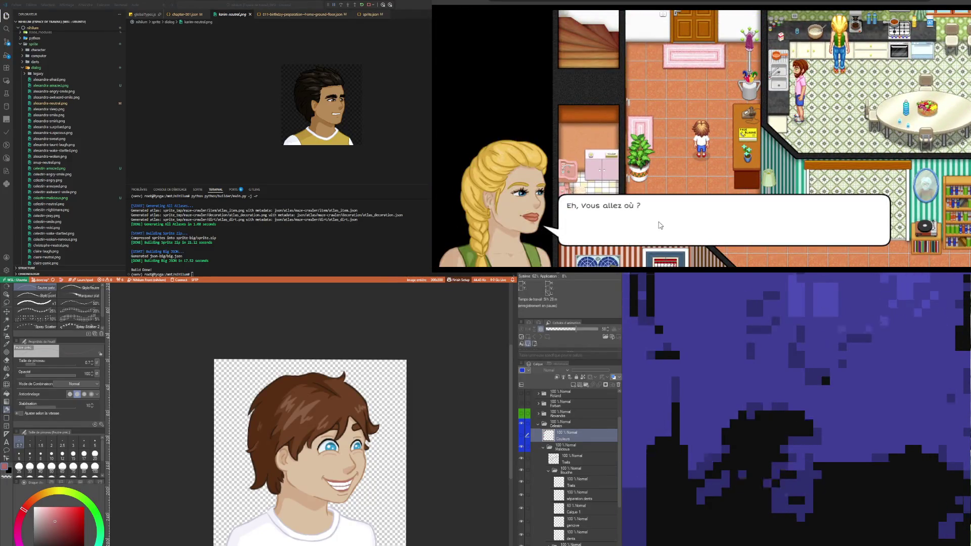
key("space")
key("space")
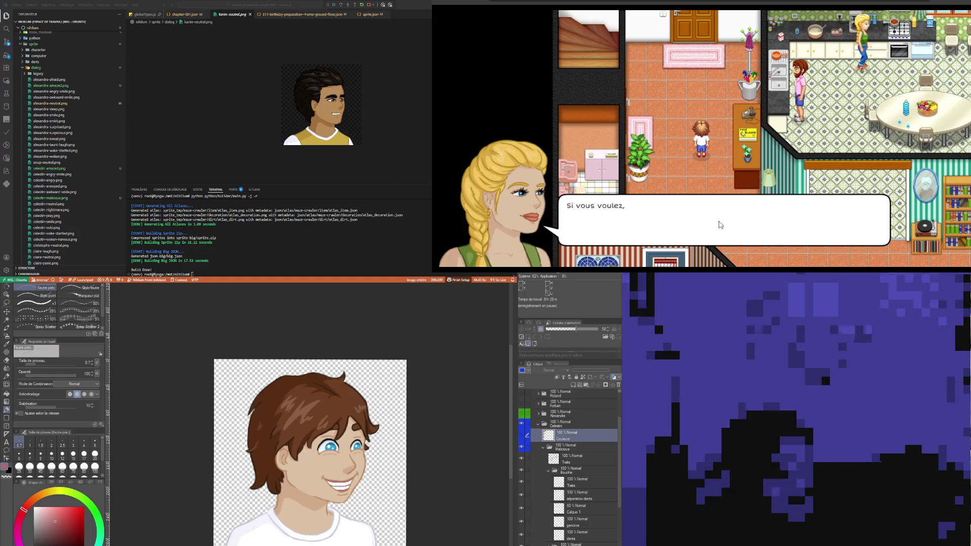
key("space")
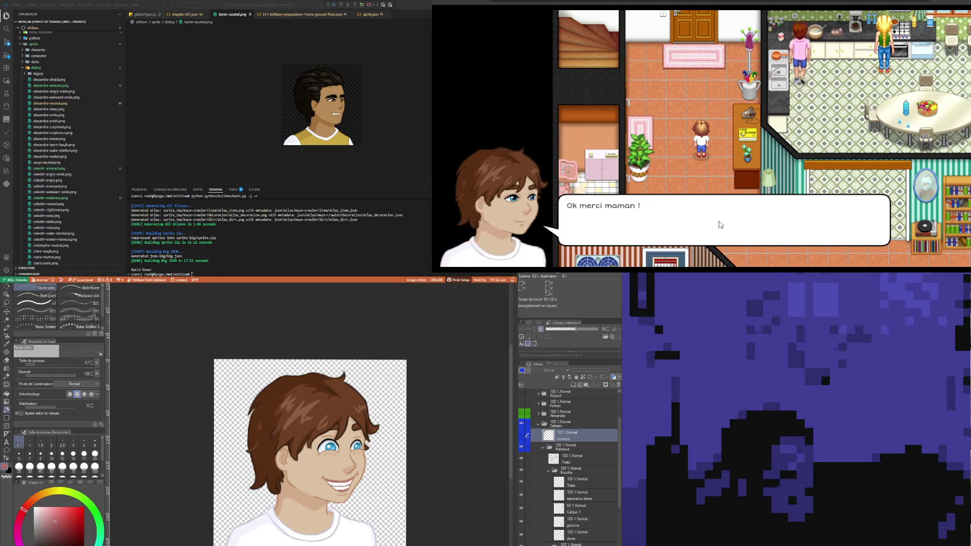
key("space")
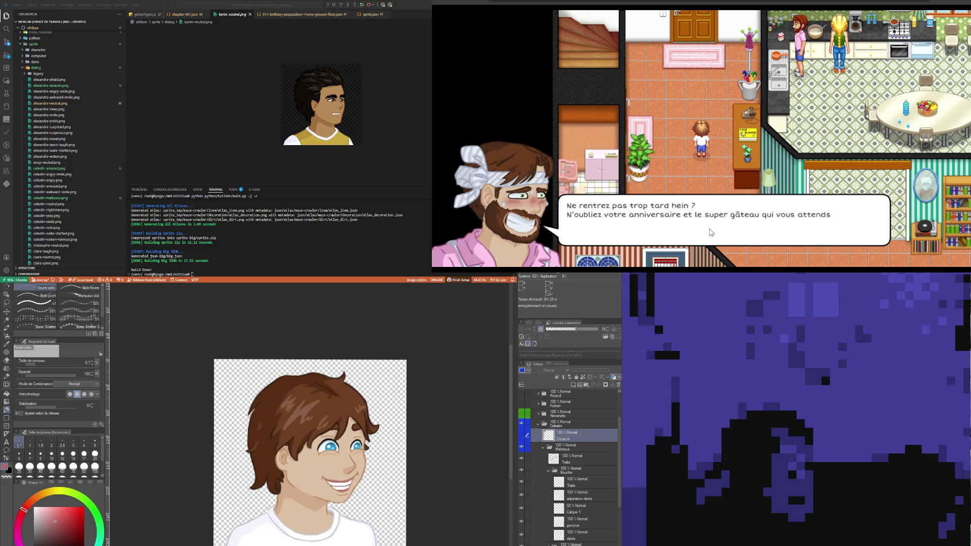
key("space")
key("space")
key("space")
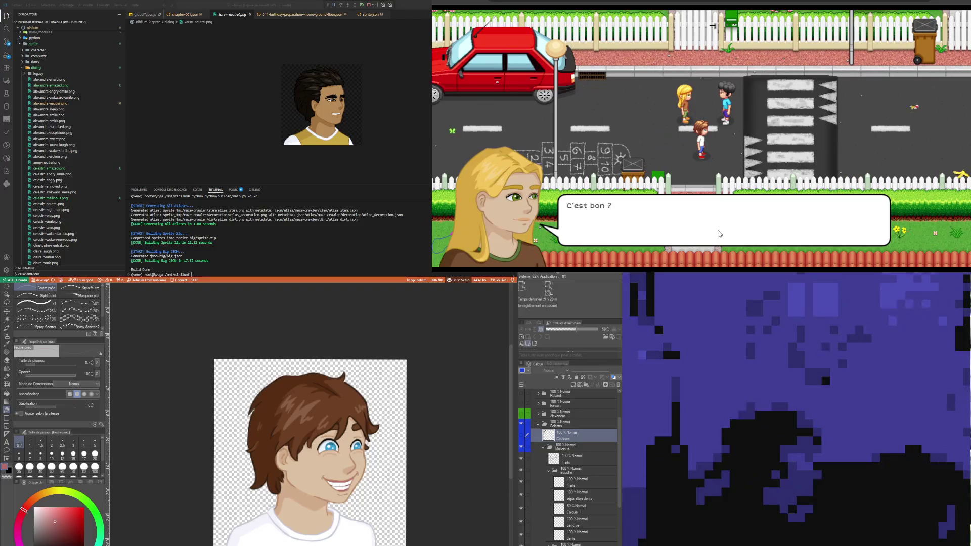
Advance the street conversation through the boy's reply and the dog's "Ouaf !".
key("space")
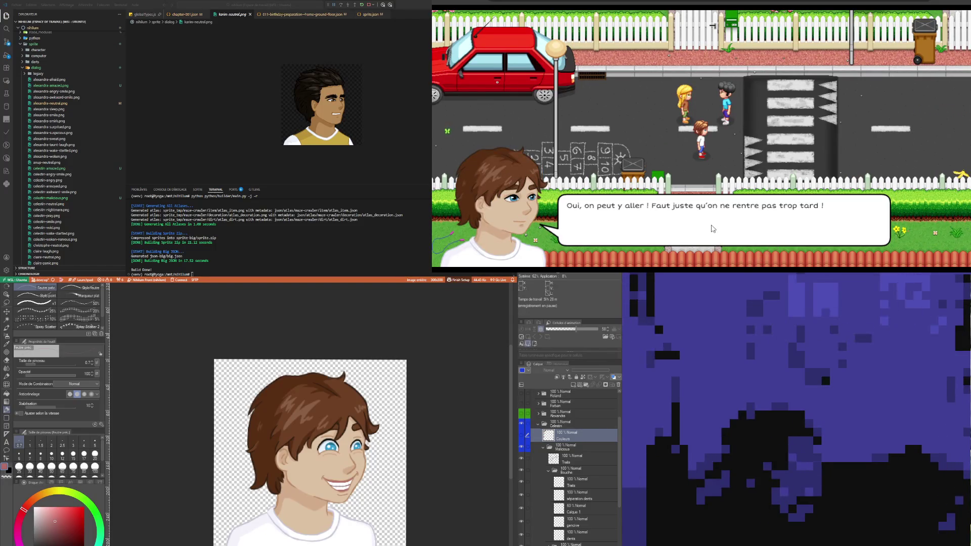
key("space")
key("space")
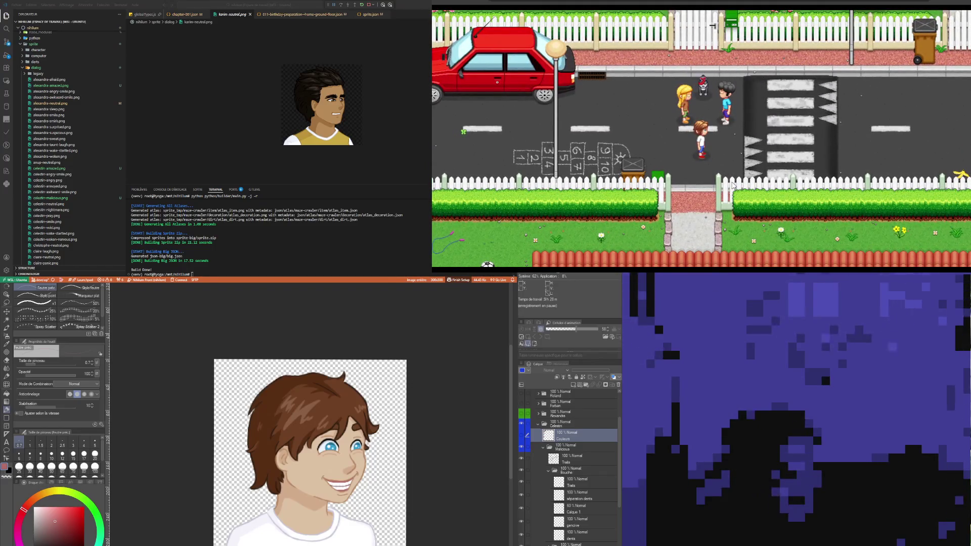
key("space")
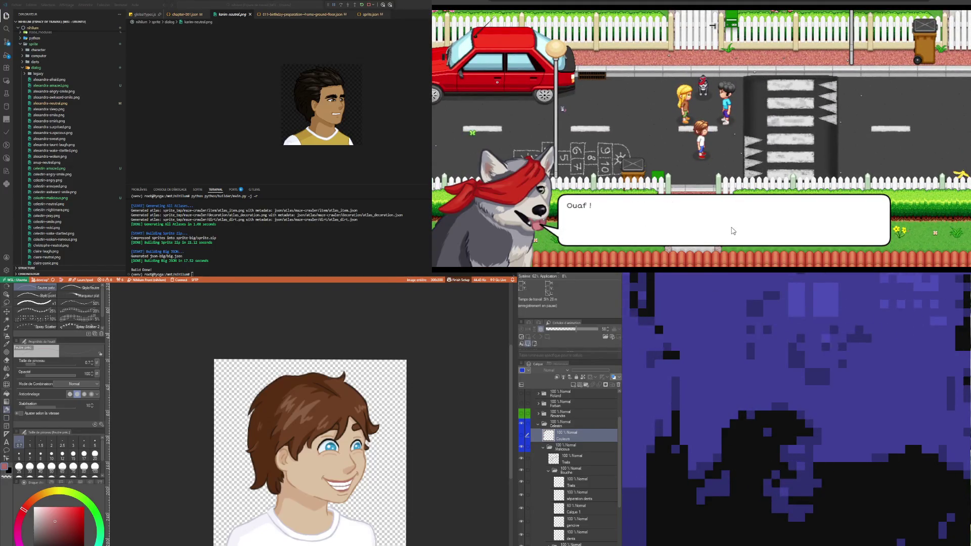
Skip the dog's bark, close the "Bien vu !" dialogue, and advance to the boy's angry reply.
key("space")
key("space")
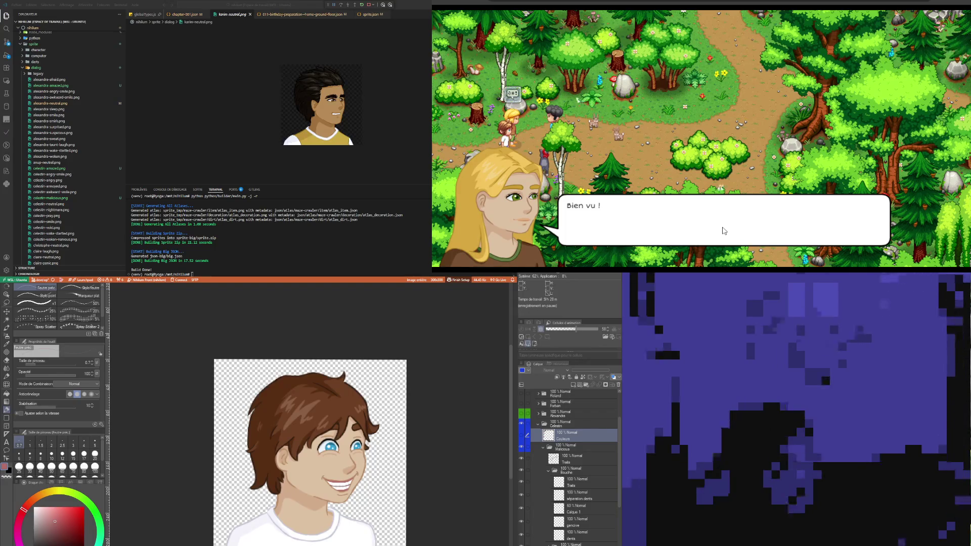
left_click(723, 230)
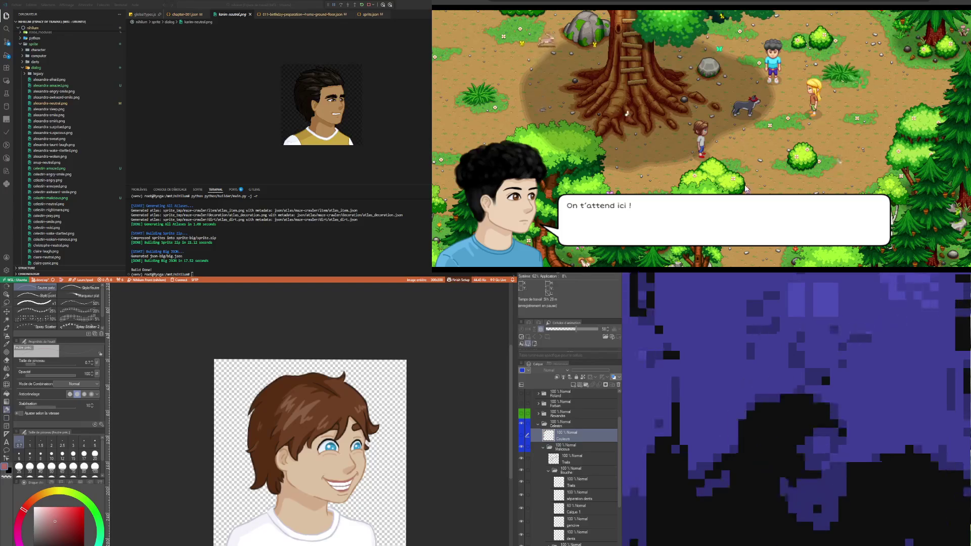
left_click(745, 160)
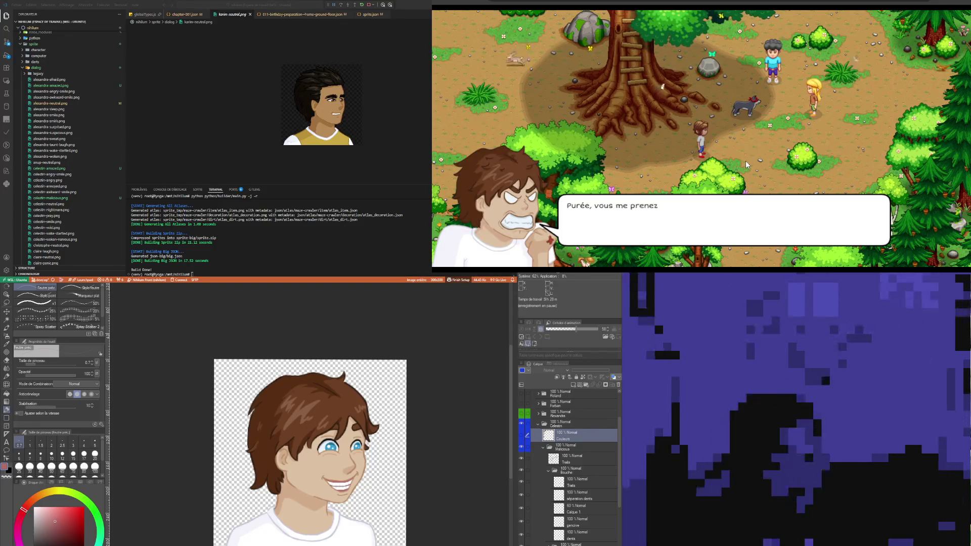
Click through the forest dialogue lines and close them so the walking cutscene continues.
left_click(751, 148)
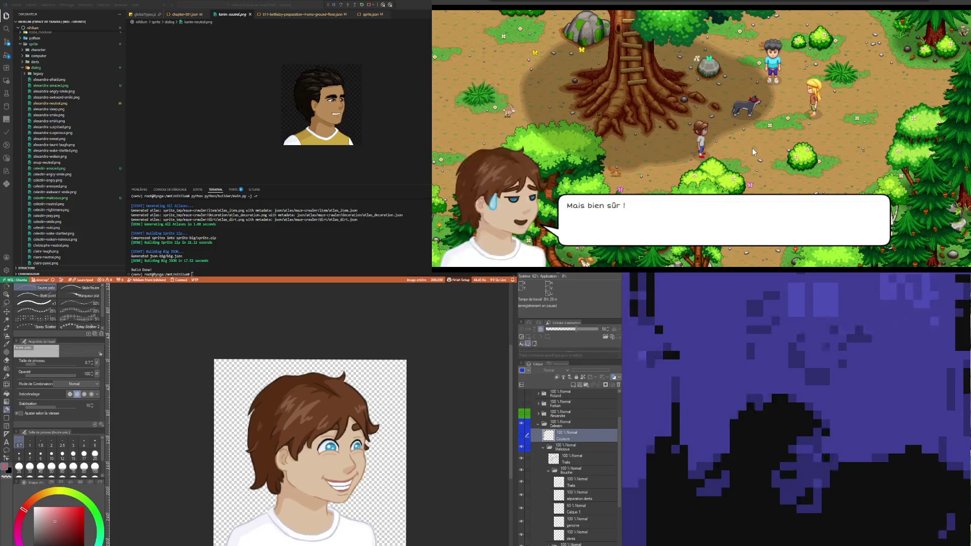
left_click(751, 147)
left_click(751, 148)
left_click(752, 162)
left_click(751, 163)
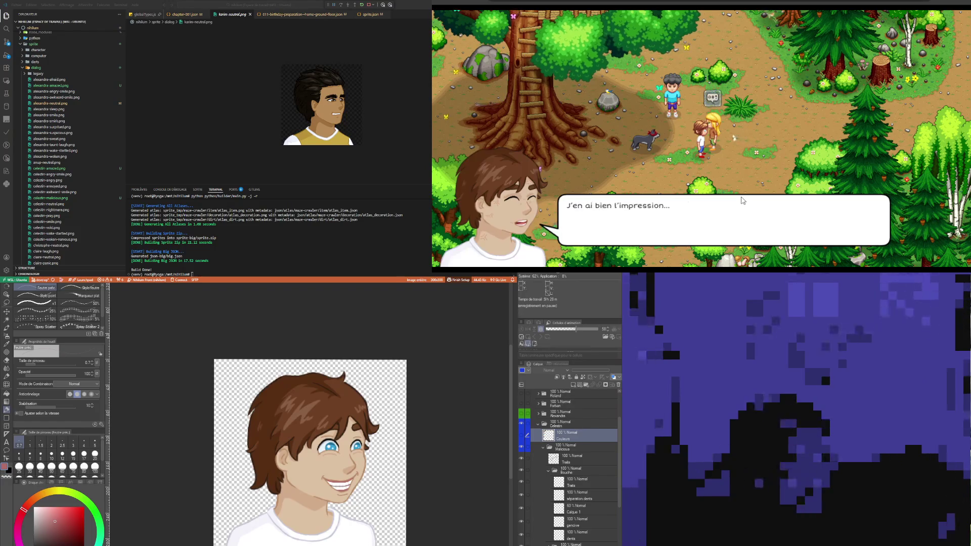
left_click(741, 197)
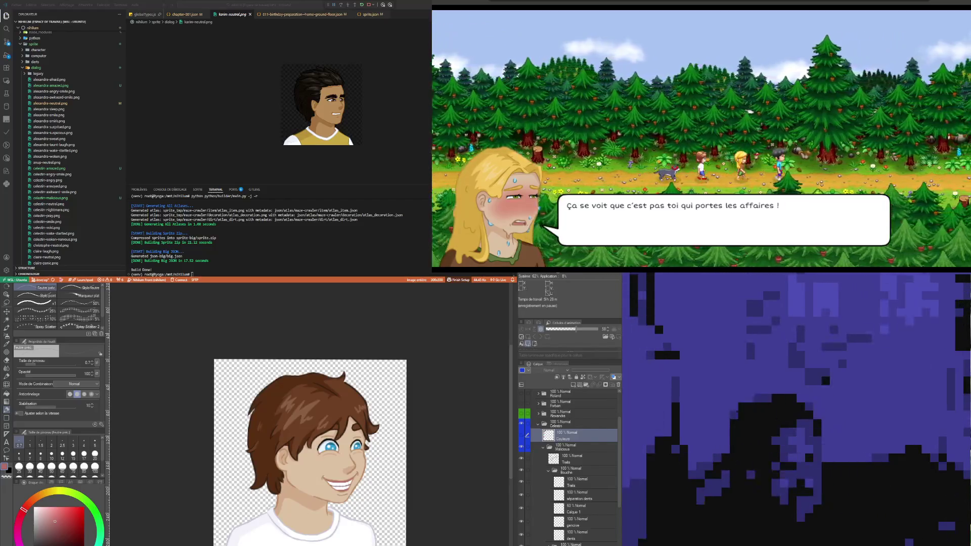
Advance the boys' and blonde girl's banter, then dismiss "Voilà, on y est !" to continue.
left_click(675, 218)
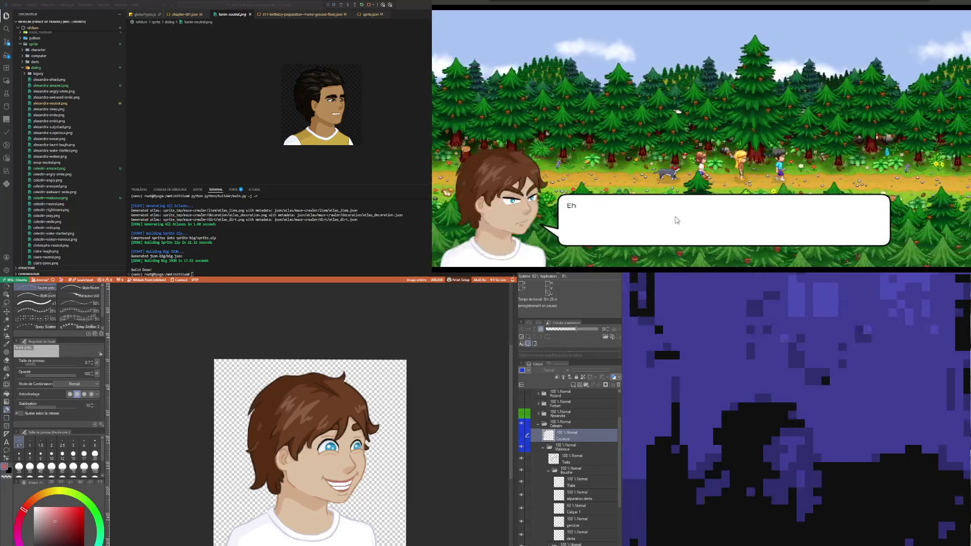
left_click(689, 234)
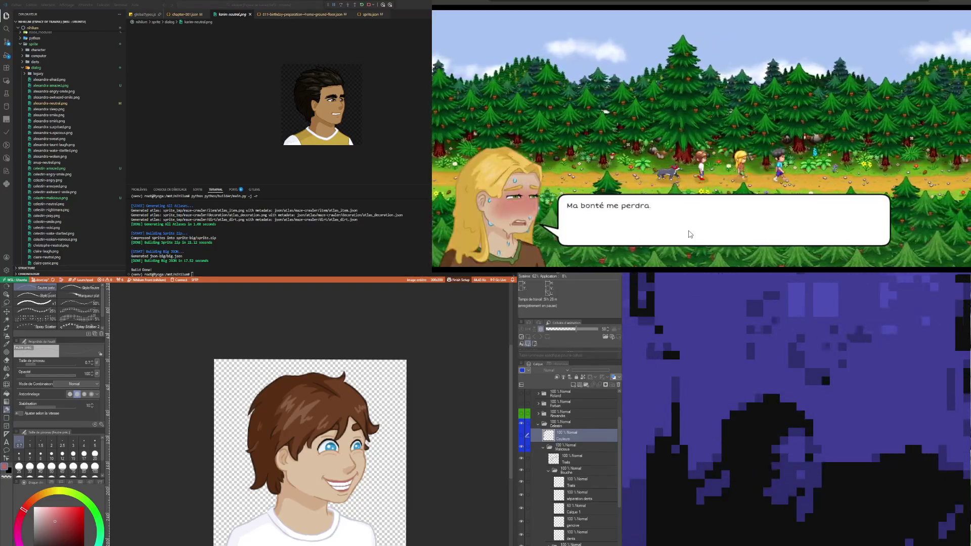
left_click(688, 234)
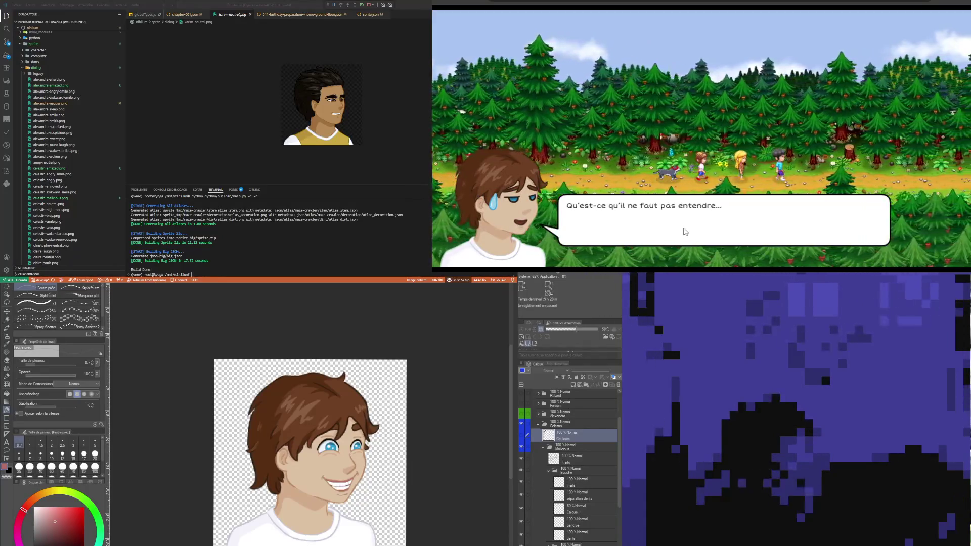
left_click(684, 232)
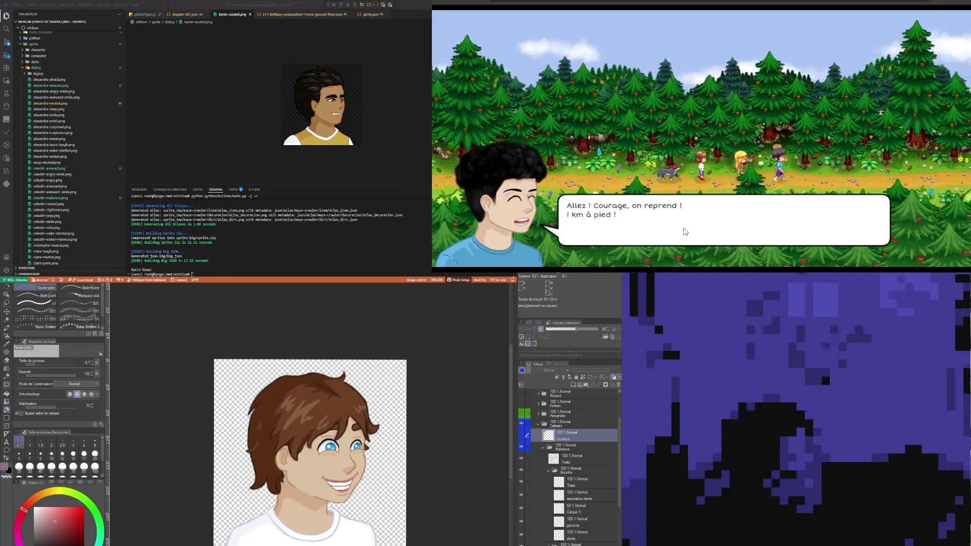
left_click(683, 232)
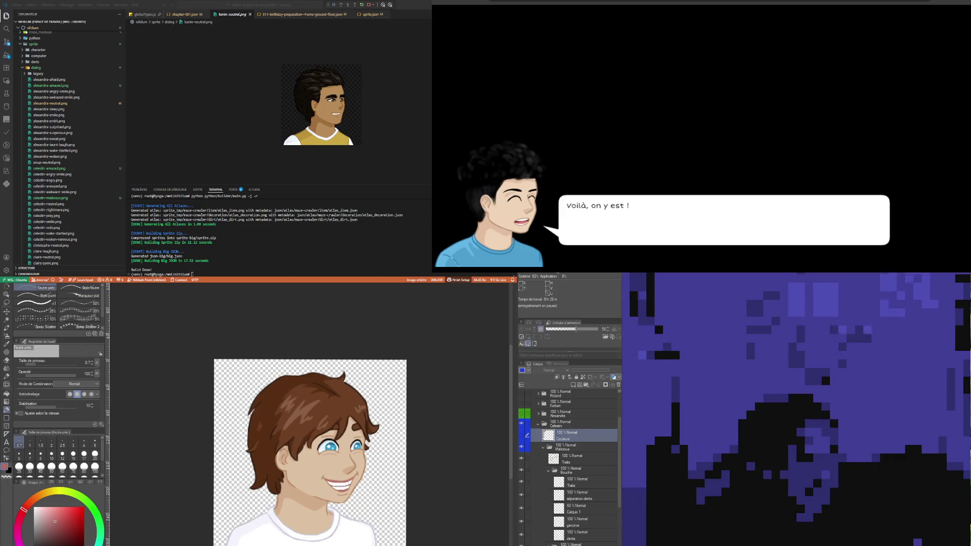
key("Return")
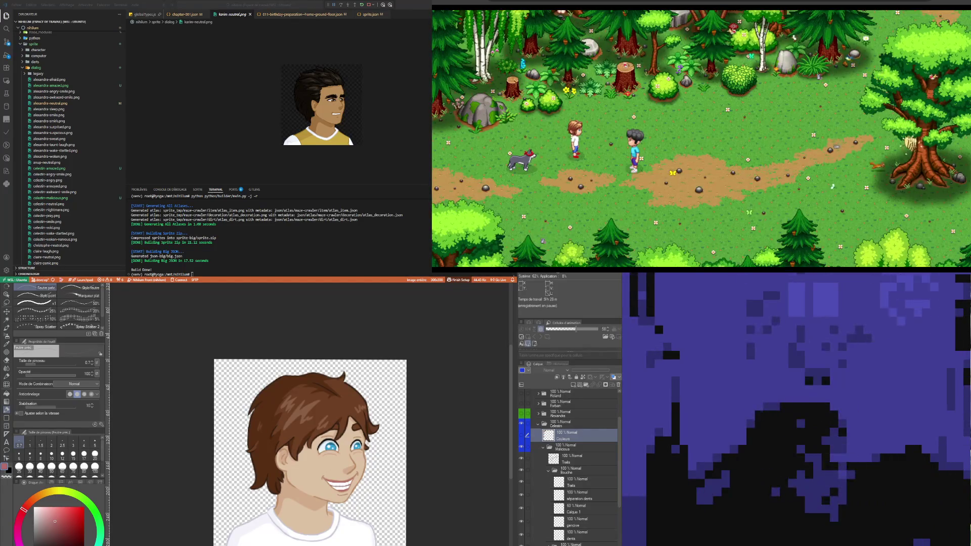
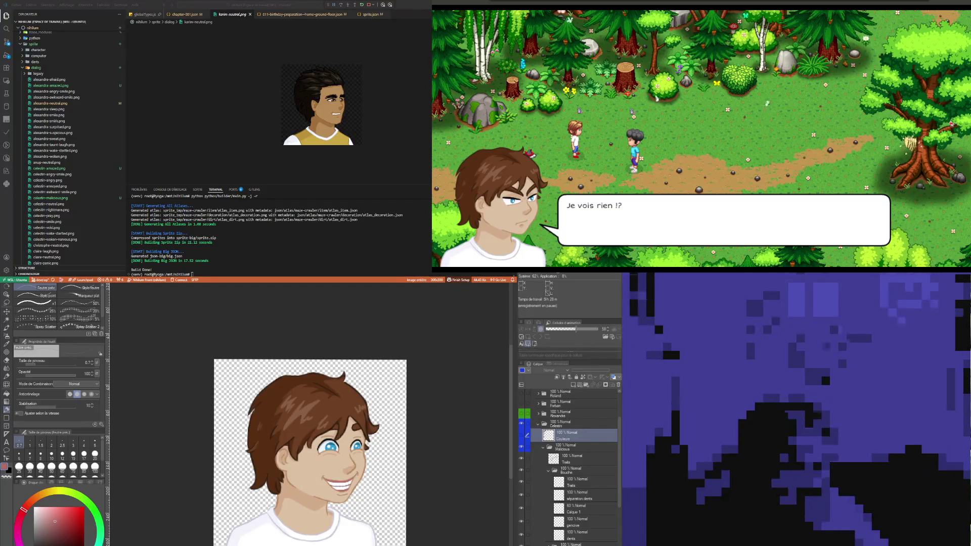
Advance the forest conversation line by line, from the overheated complaint to the blonde girl's closing line.
left_click(745, 141)
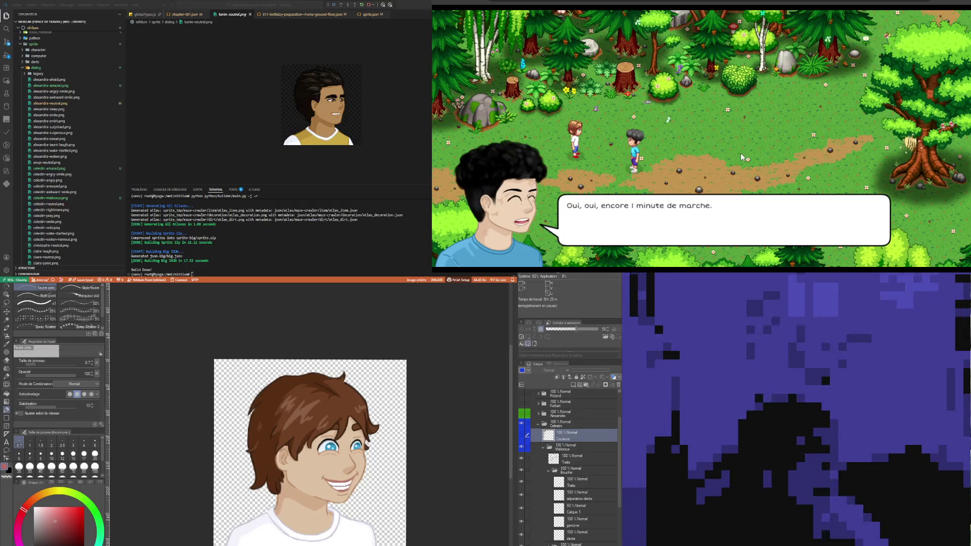
left_click(740, 153)
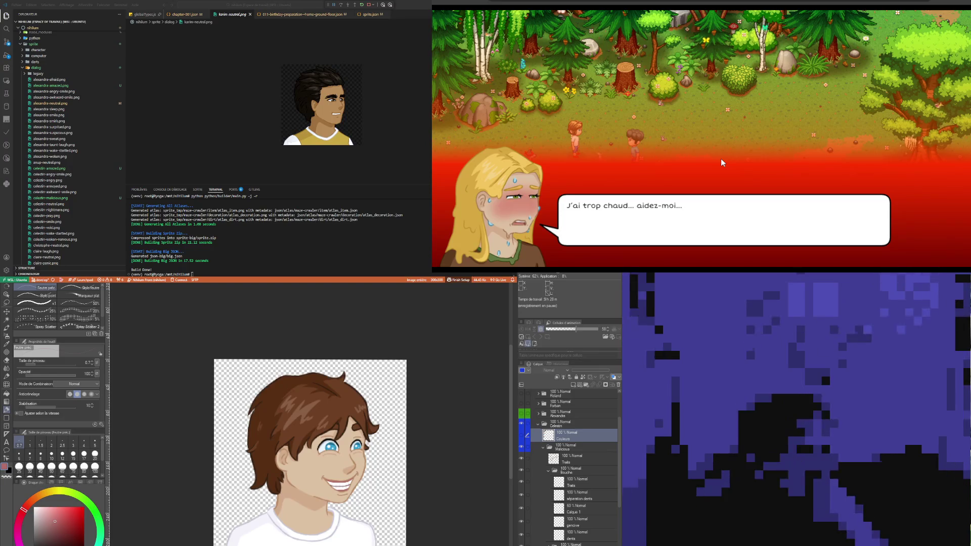
left_click(720, 159)
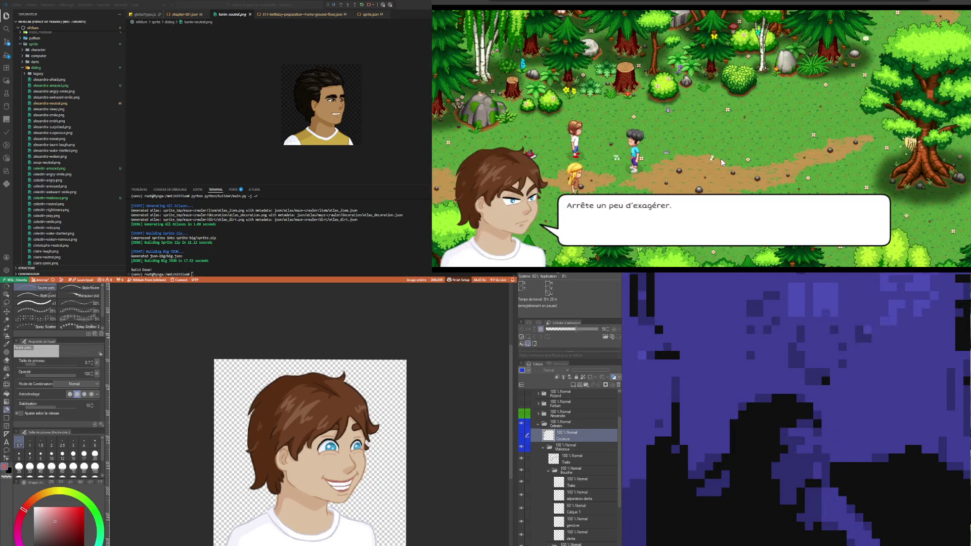
left_click(733, 157)
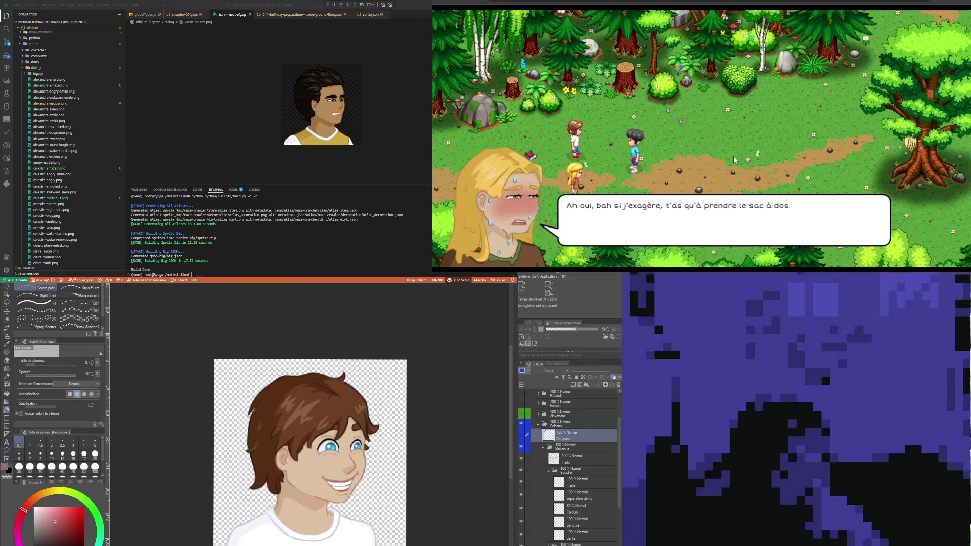
left_click(733, 156)
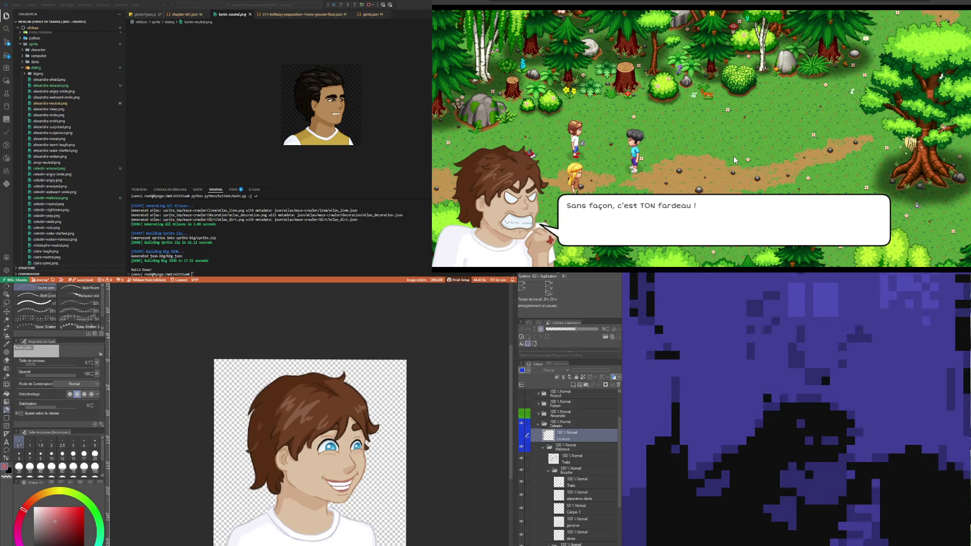
left_click(733, 155)
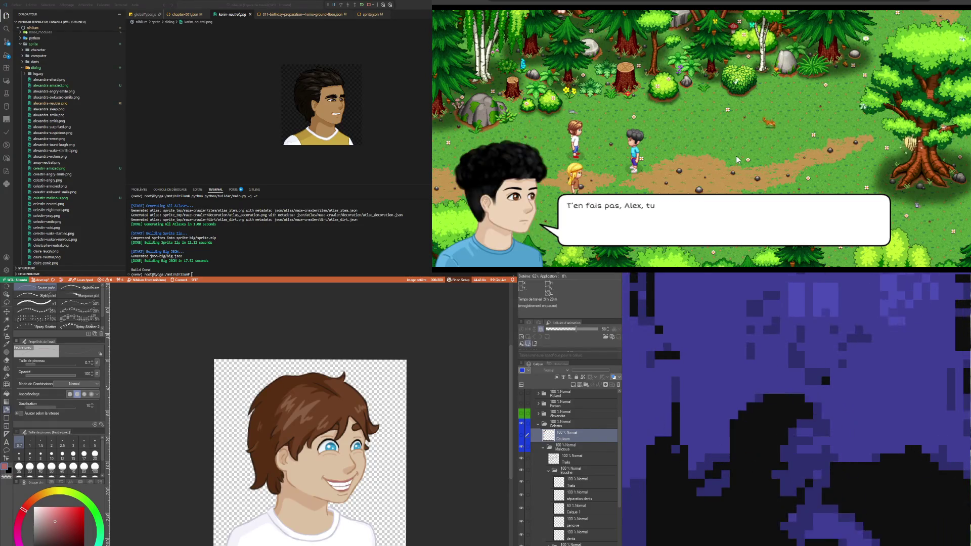
left_click(772, 150)
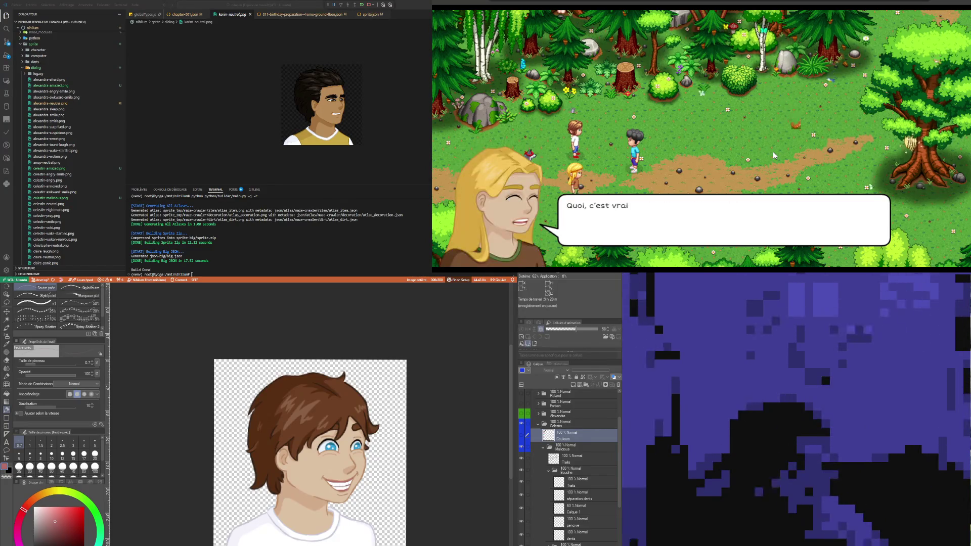
left_click(773, 150)
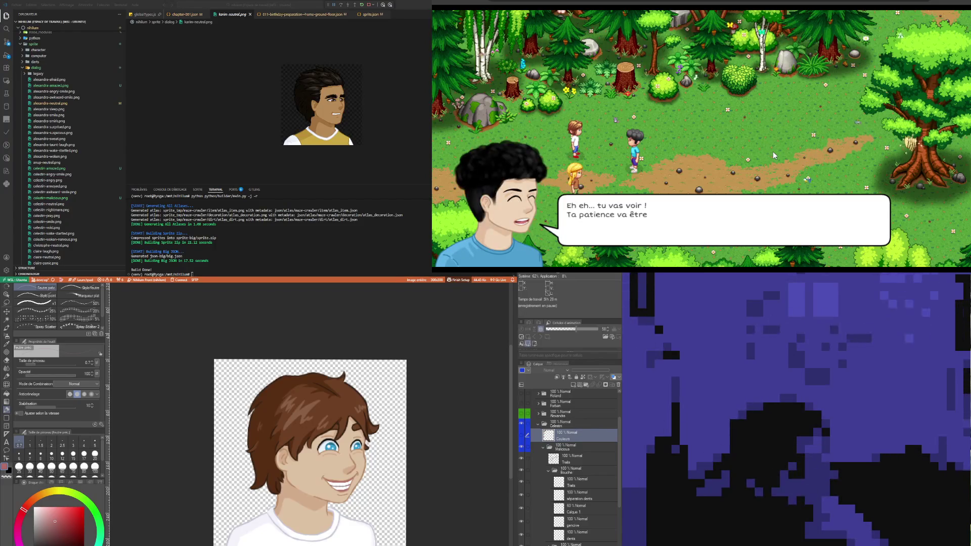
left_click(778, 144)
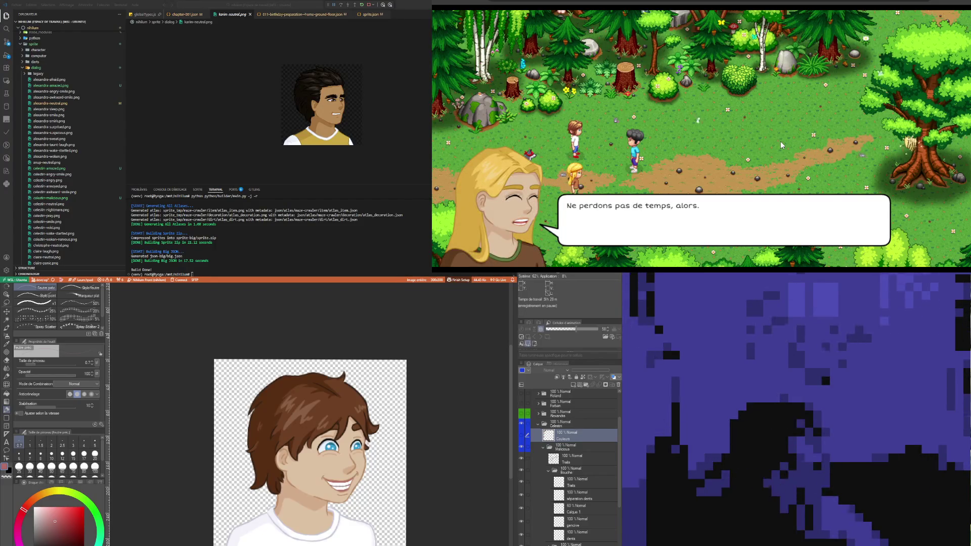
left_click(780, 141)
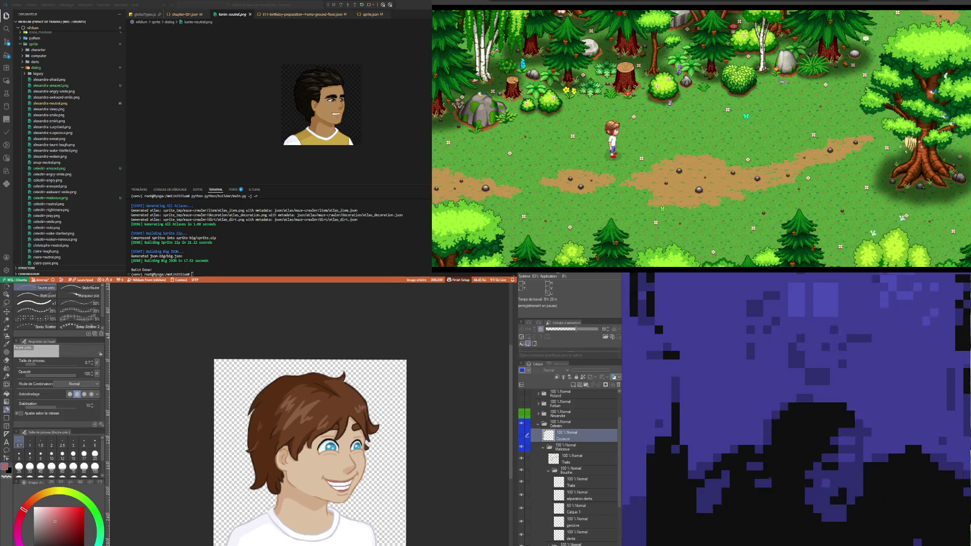
Continue the cutscene so the group walks to the rocky cliffs.
left_click(693, 188)
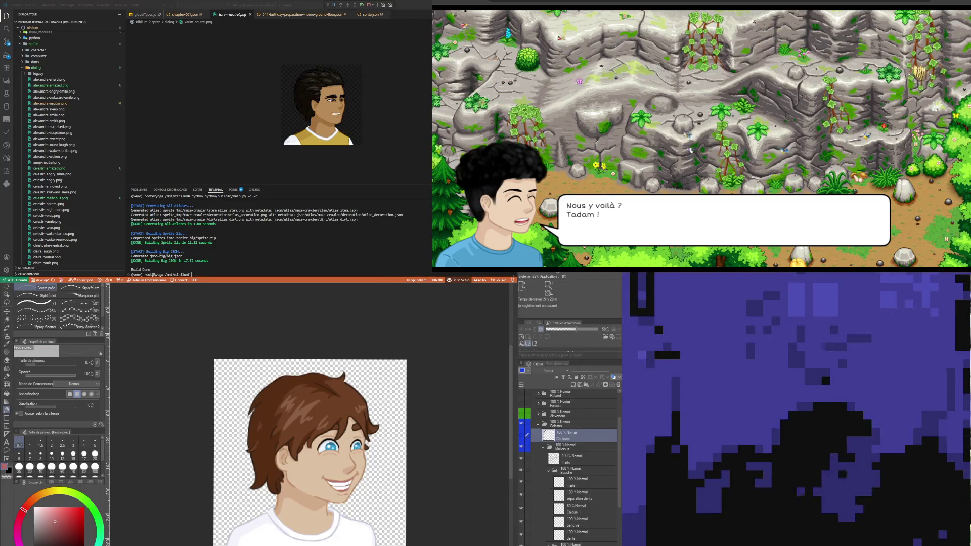
Advance the cliff argument line by line, then let the cutscene pan to the lagoon overlook.
left_click(736, 169)
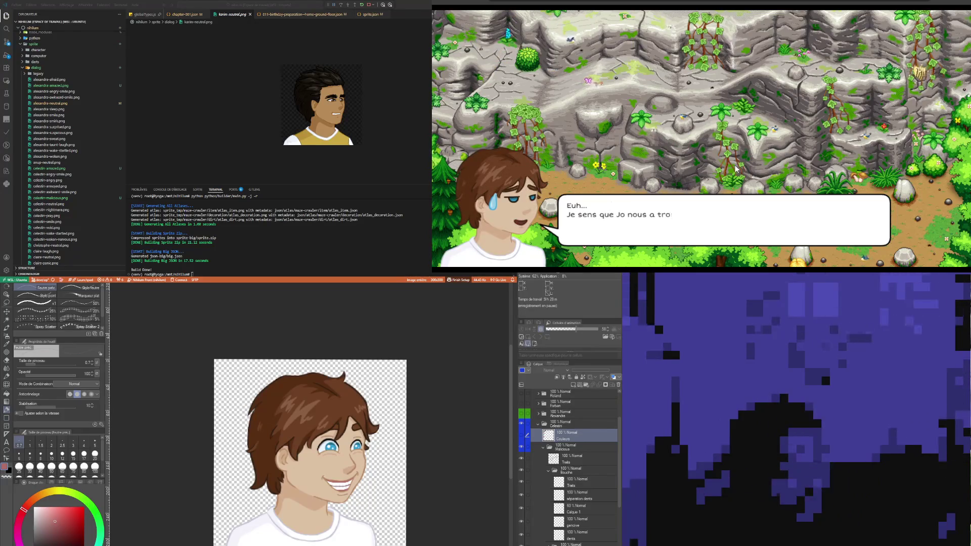
left_click(744, 125)
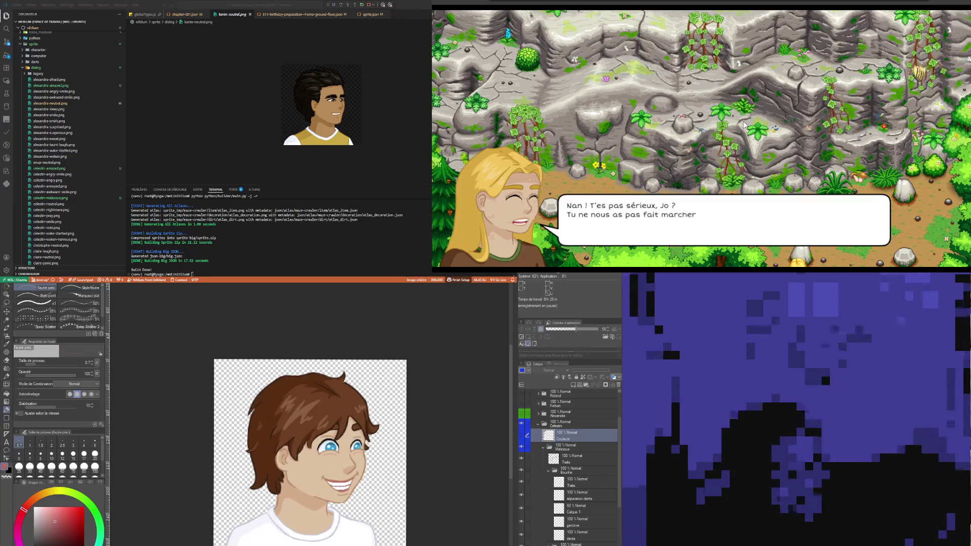
left_click(716, 117)
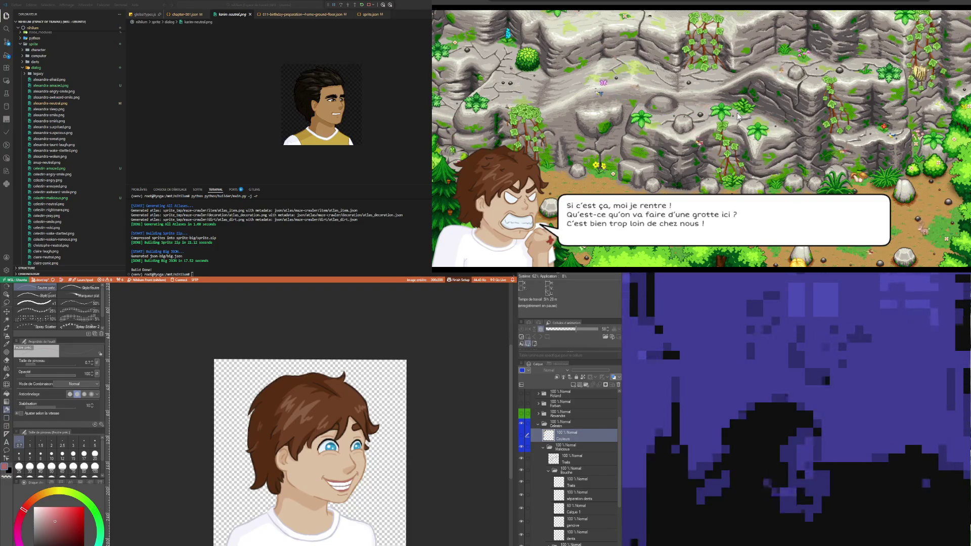
left_click(738, 117)
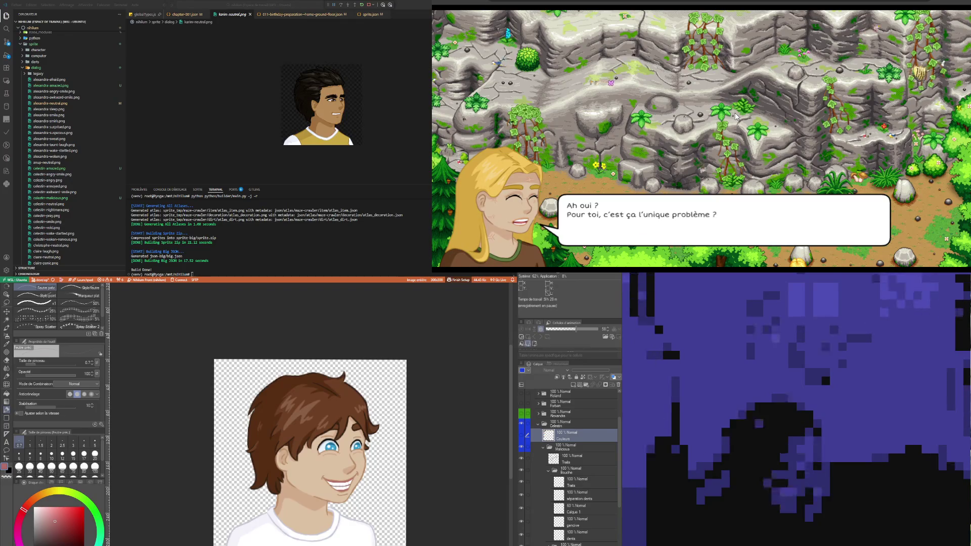
left_click(736, 116)
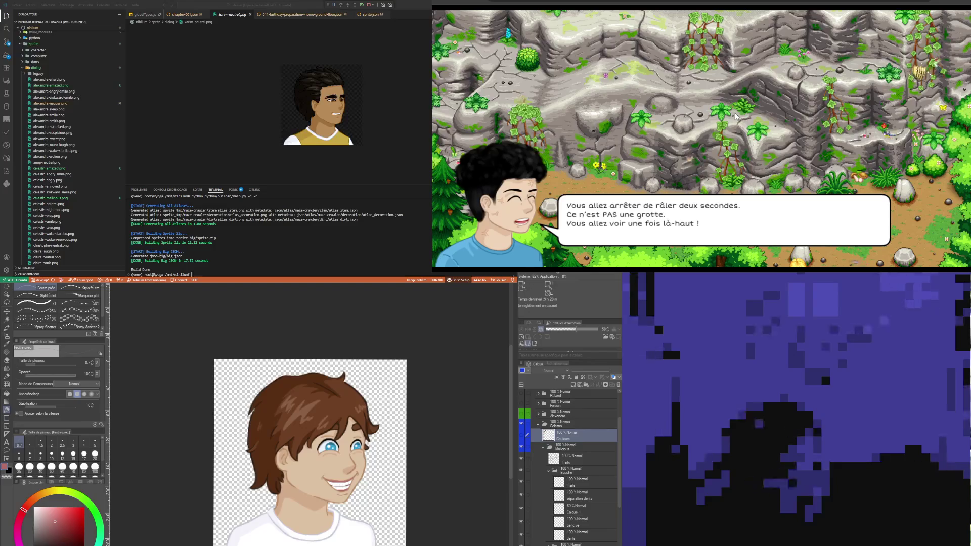
left_click(737, 117)
left_click(737, 117)
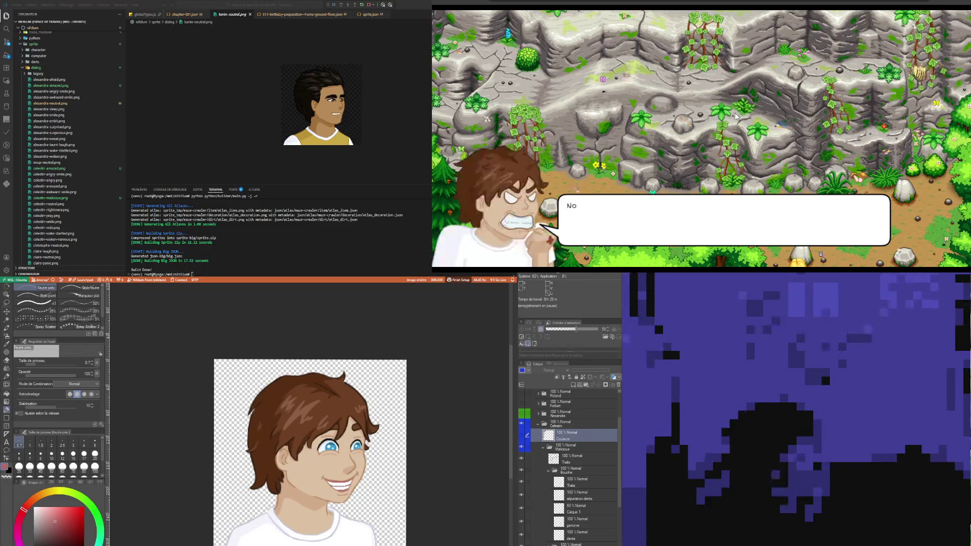
left_click(737, 117)
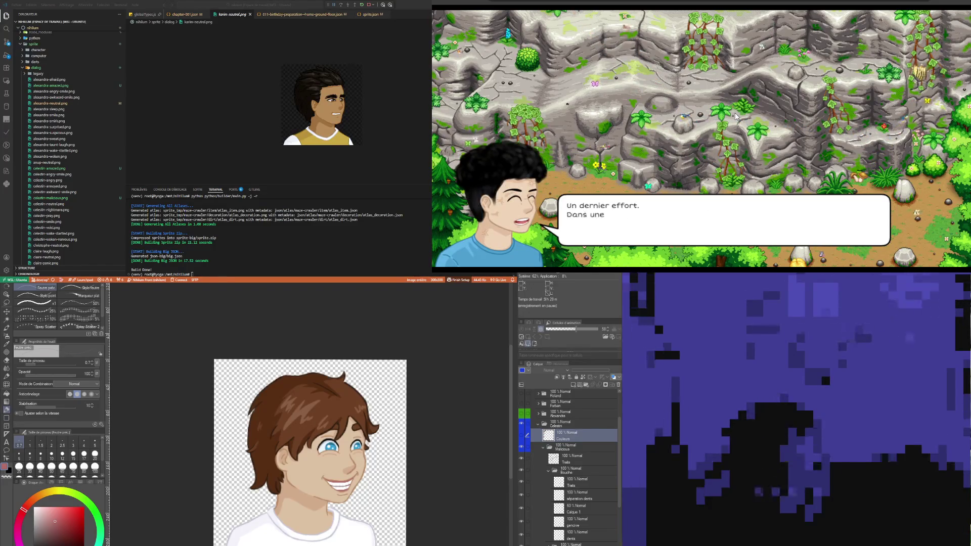
left_click(737, 117)
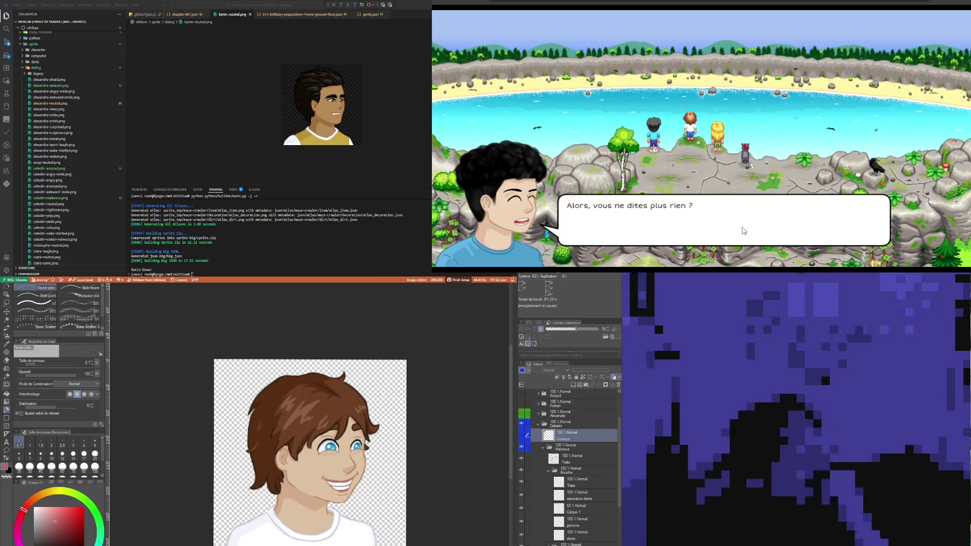
left_click(744, 224)
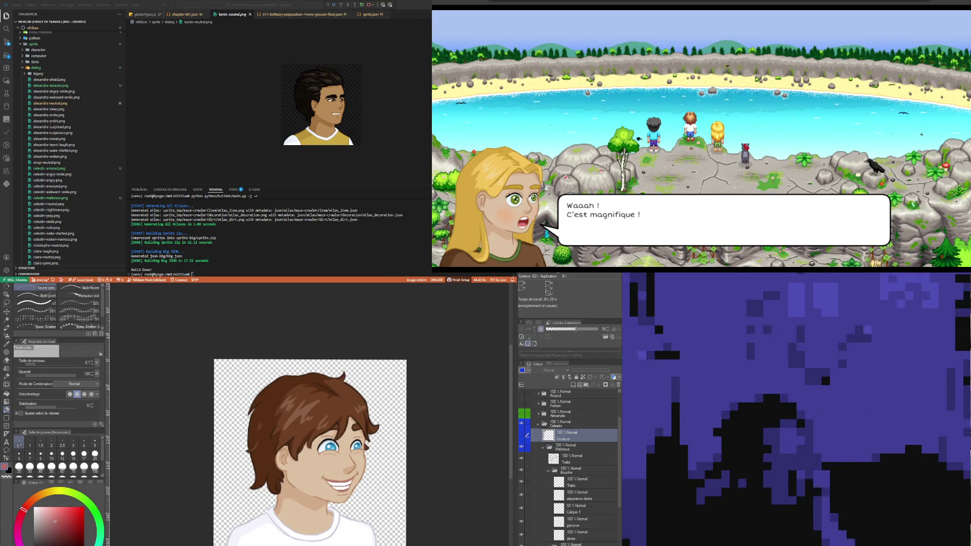
Advance the lake dialogue to the brown-haired boy's "Wouah ! C'est complètement dingue" reaction.
left_click(767, 148)
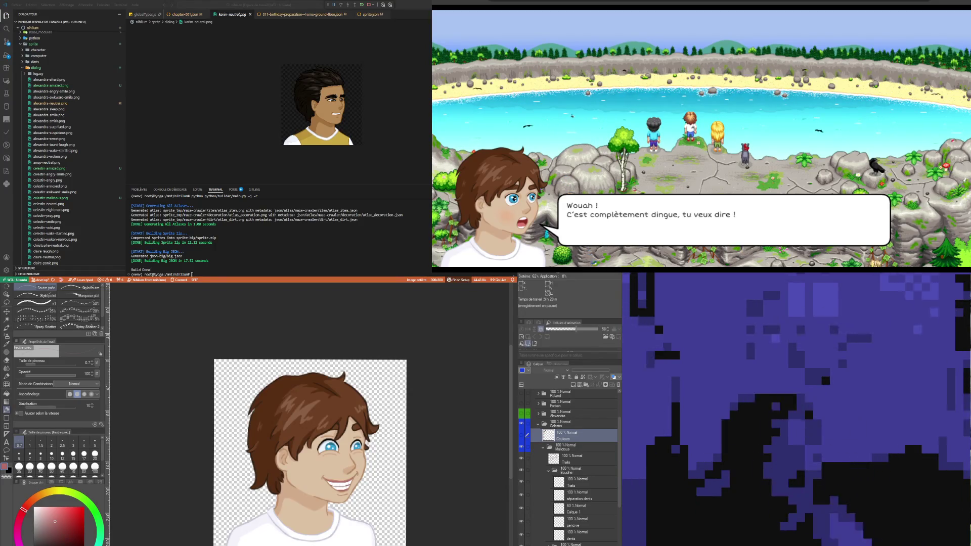
Advance the crater conversation until it closes and the scene fades to the beach.
left_click(693, 210)
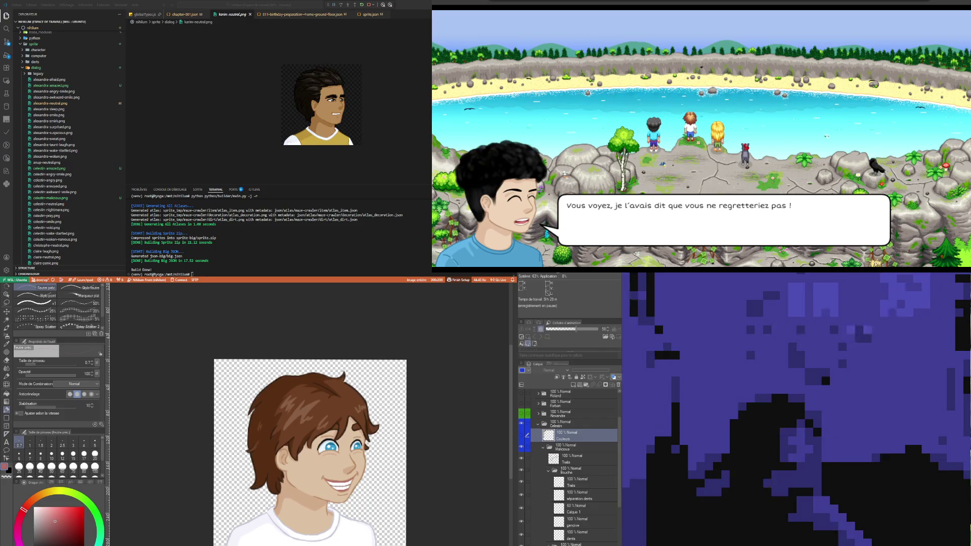
left_click(747, 161)
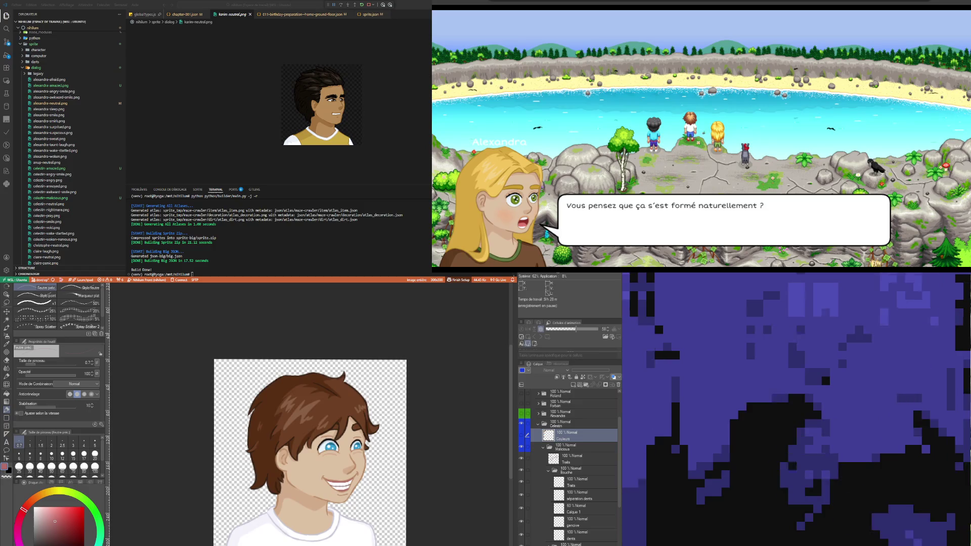
left_click(660, 211)
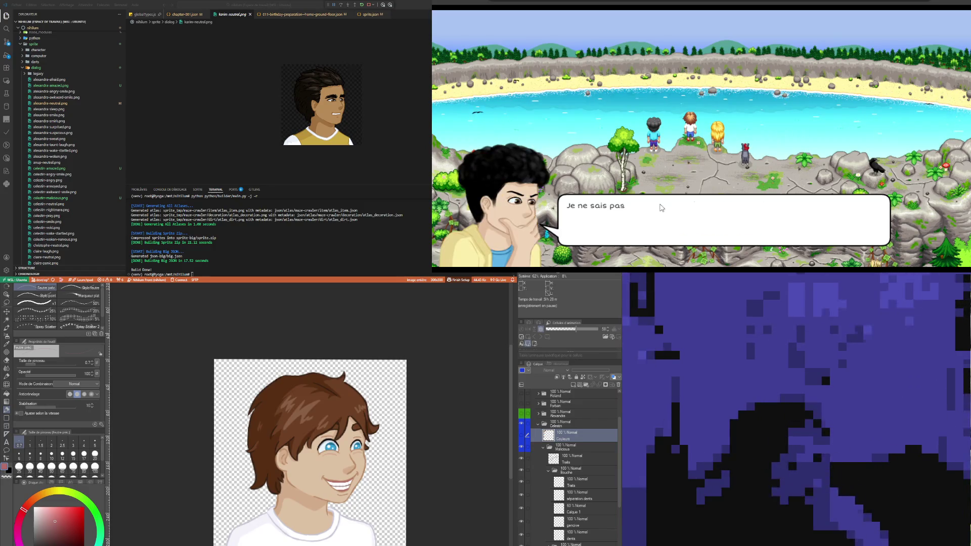
left_click(723, 223)
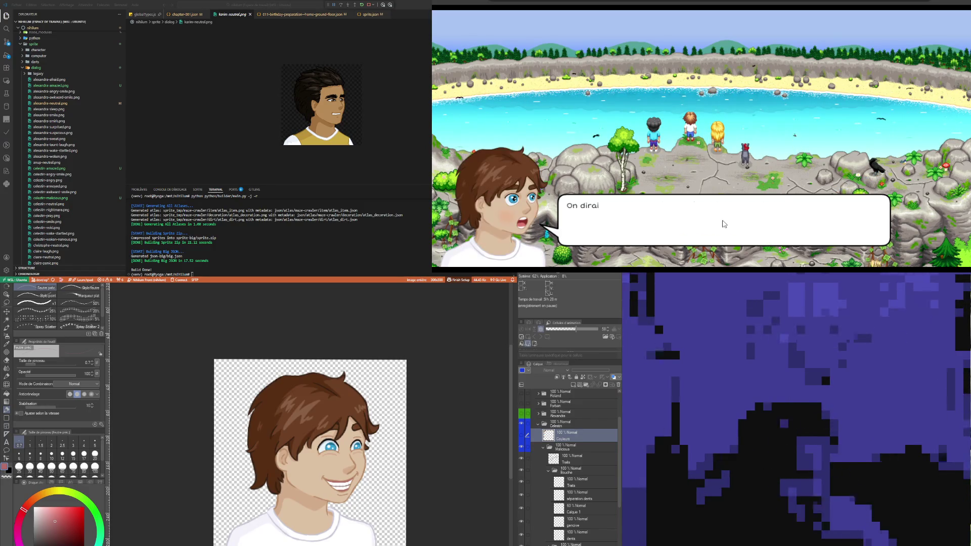
left_click(676, 239)
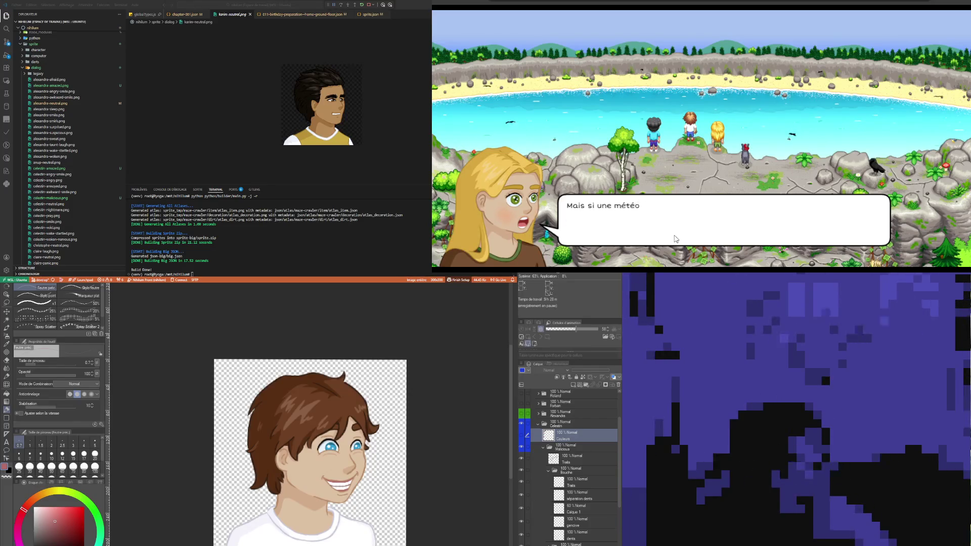
left_click(716, 227)
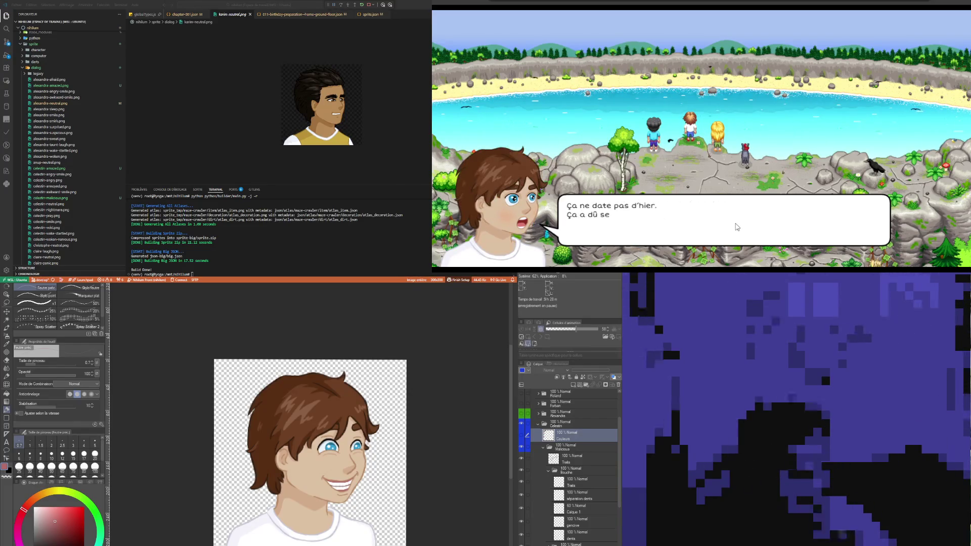
left_click(736, 226)
left_click(736, 227)
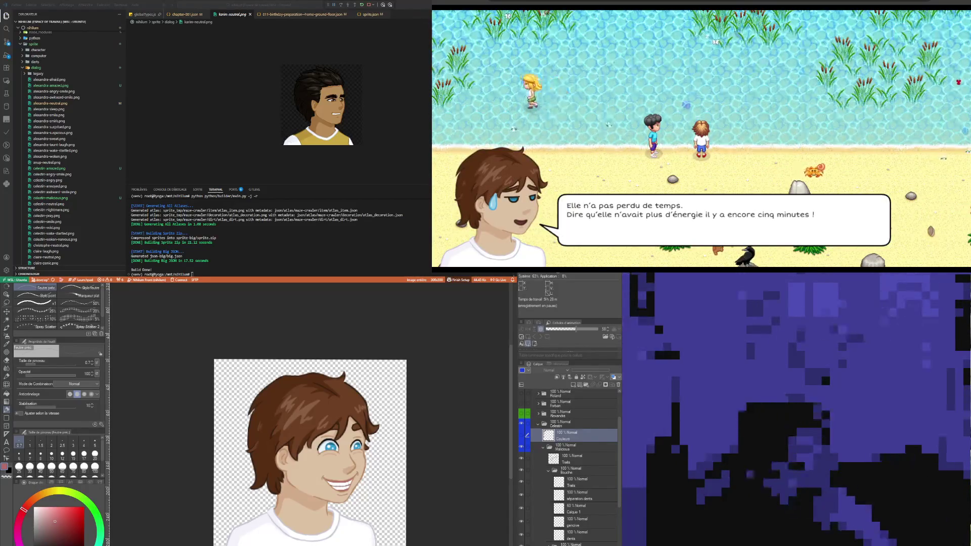
Advance the beach dialogue until the brown-haired boy teases "Moi, je sais pourquoi il est gêné... Hihi.".
left_click(665, 236)
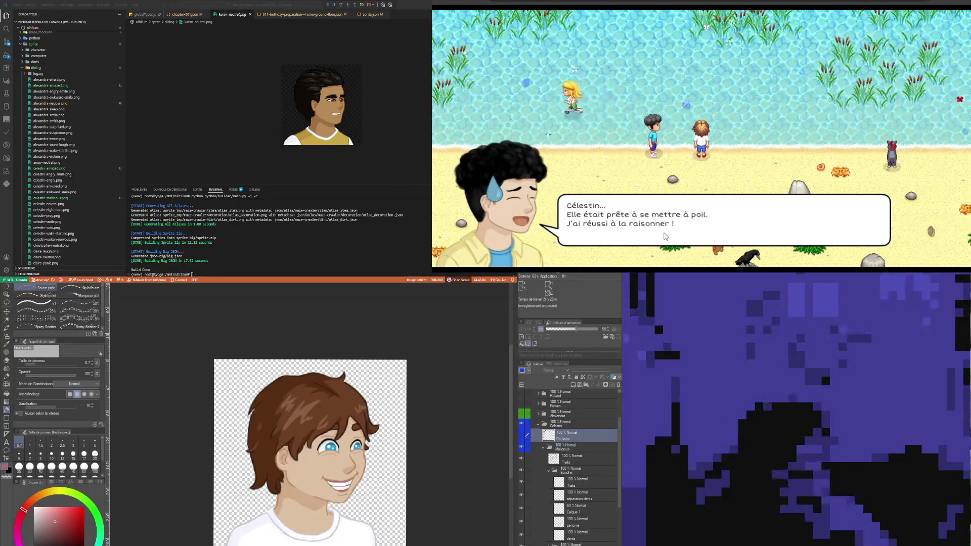
left_click(666, 236)
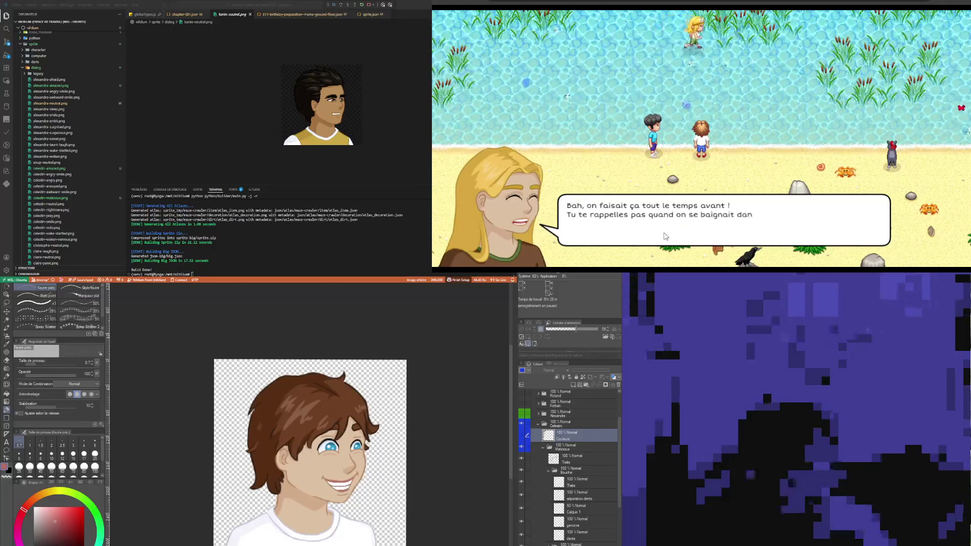
left_click(665, 236)
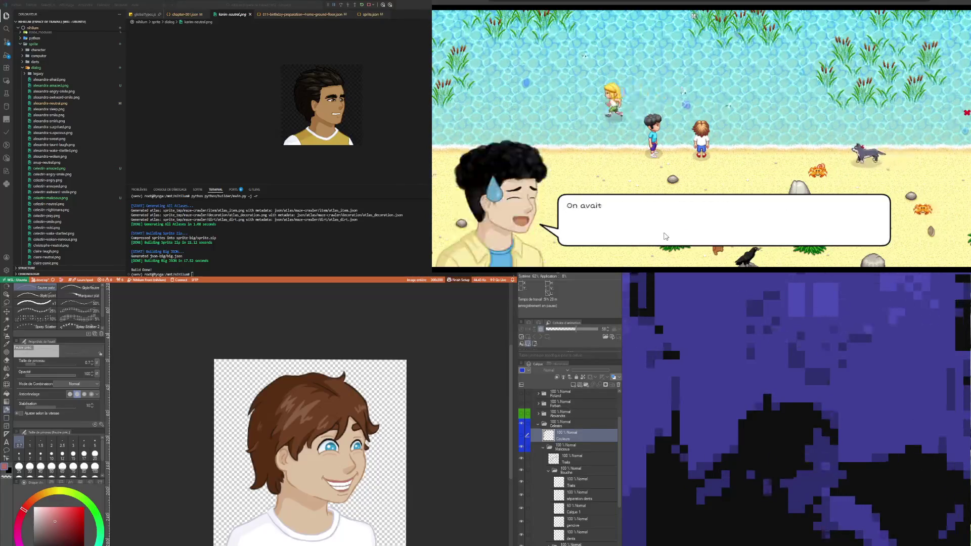
left_click(665, 236)
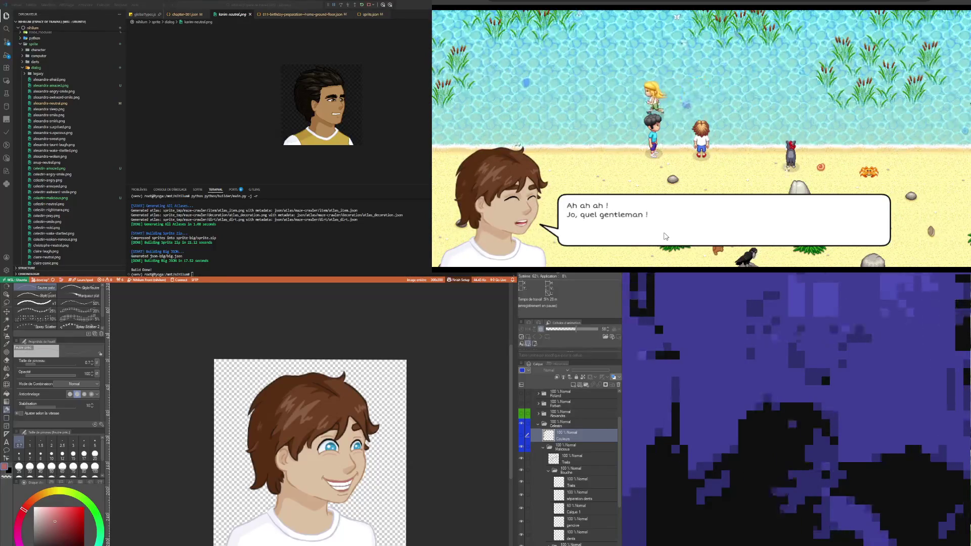
left_click(665, 236)
left_click(665, 232)
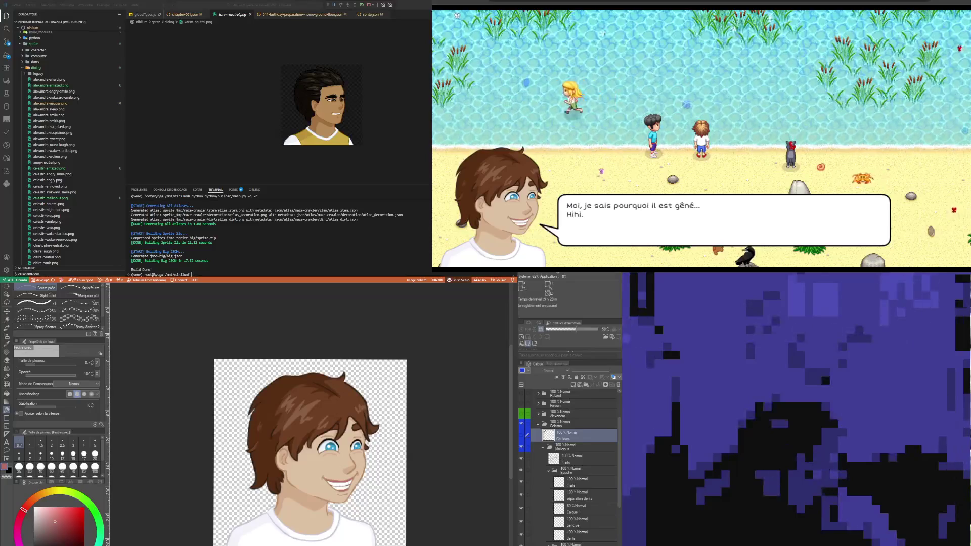
Advance to "Tu vas te taire oui !?", then bring up chapter-001.json in Visual Studio Code.
left_click(673, 228)
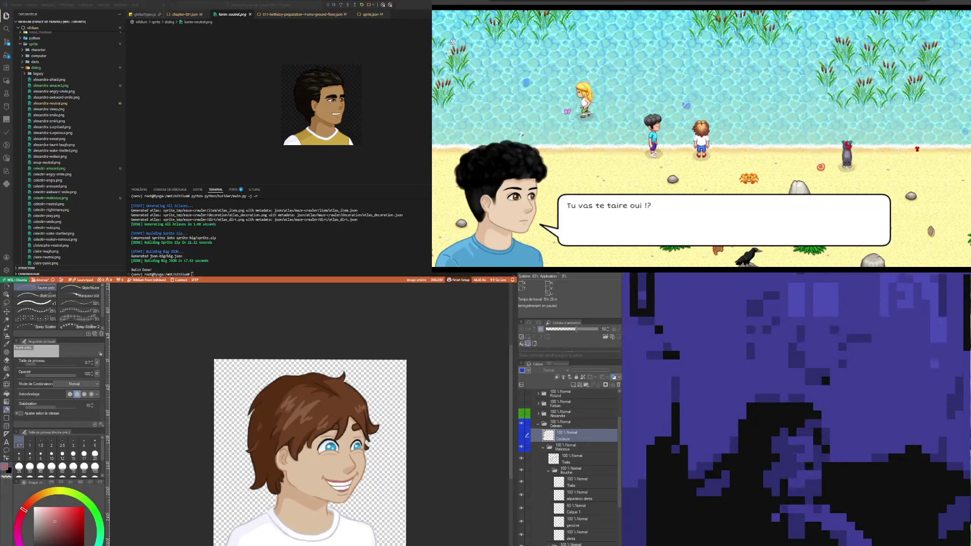
left_click(203, 21)
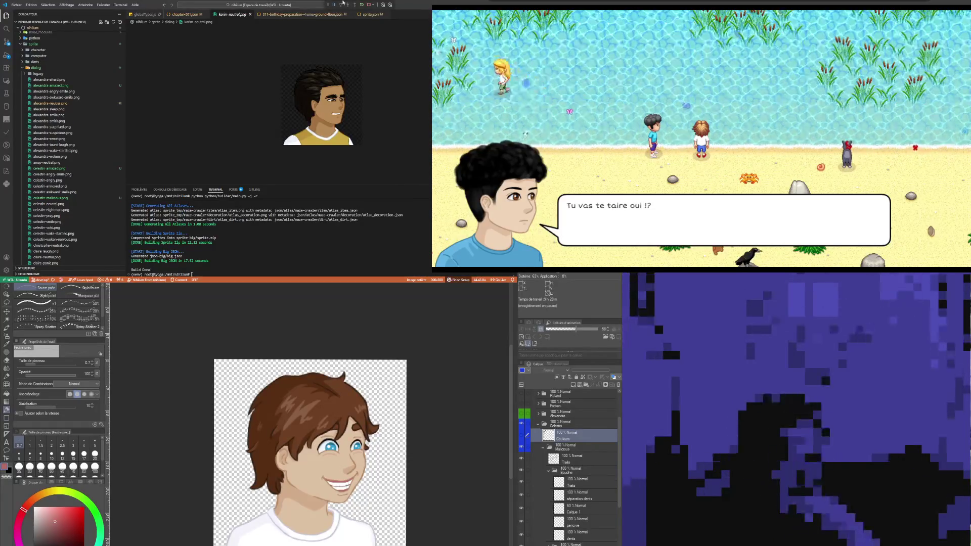
left_click(187, 14)
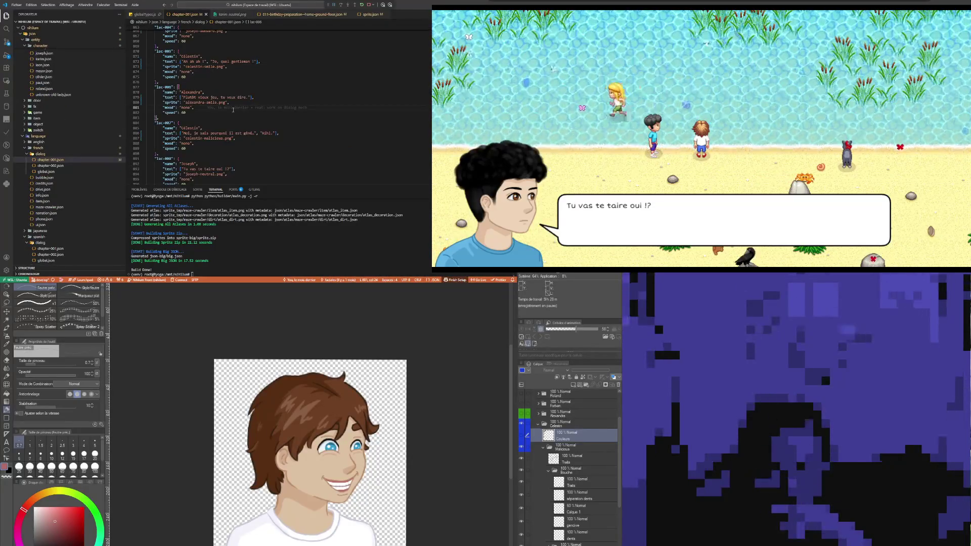
key("alt+Tab")
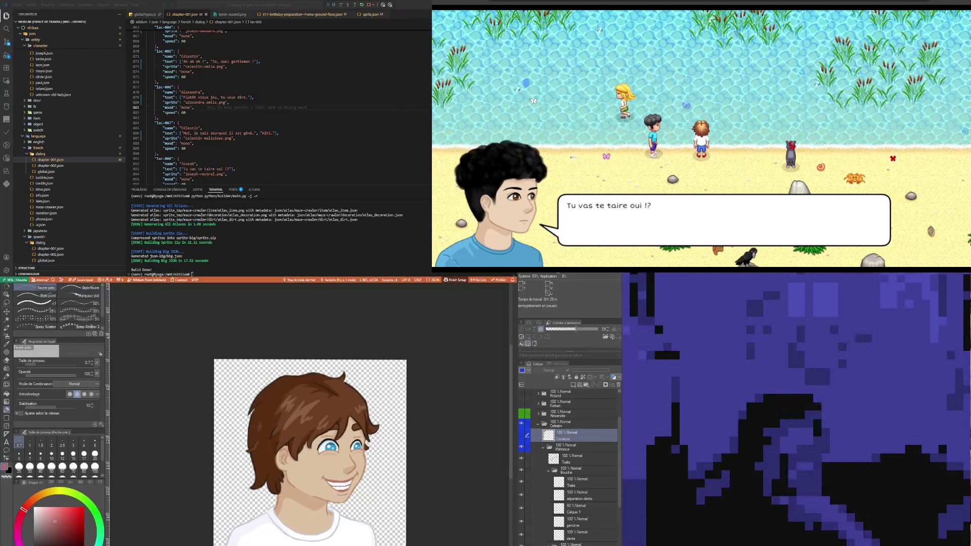
double_click(183, 77)
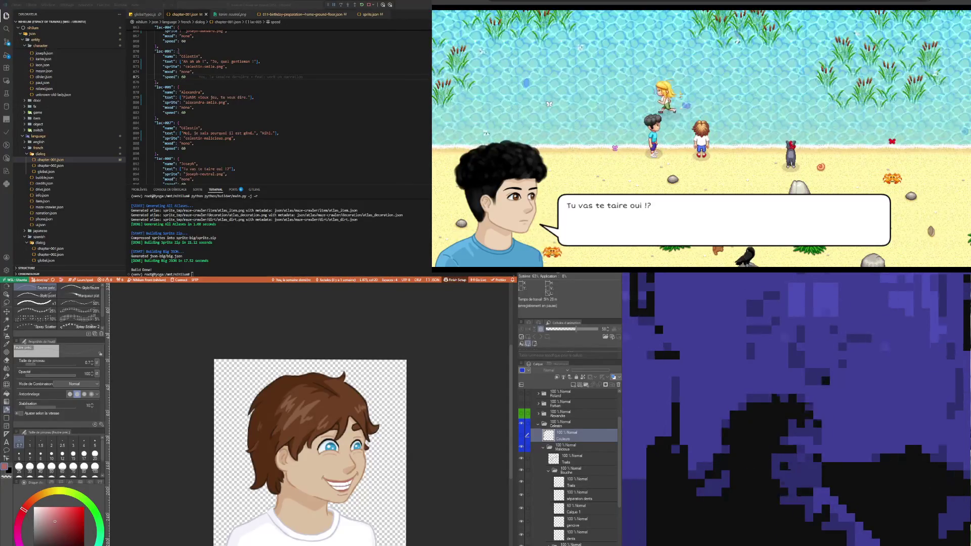
key("alt+Tab")
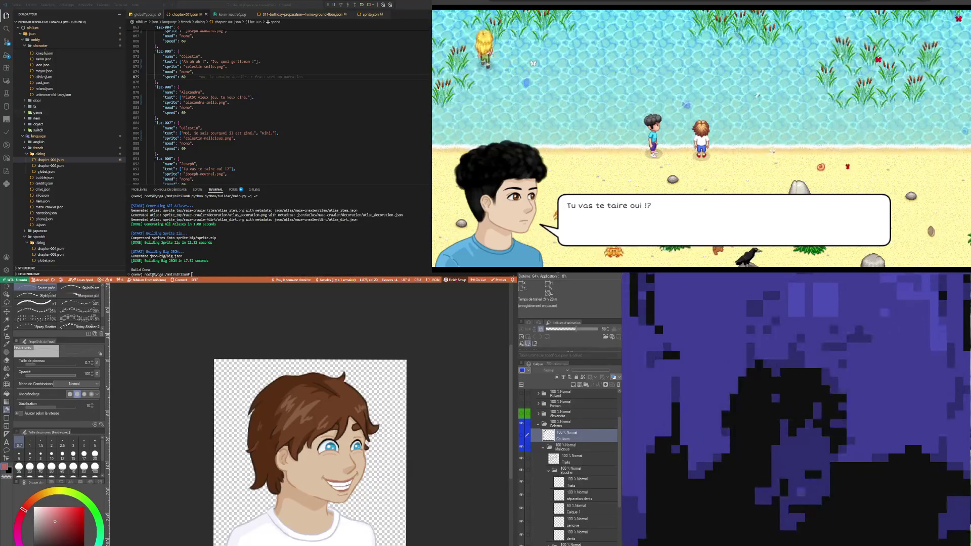
Replace the neutral sprite on line 894 with joseph-awkward-smile.
left_click(242, 78)
scroll(242, 78, "down", 4)
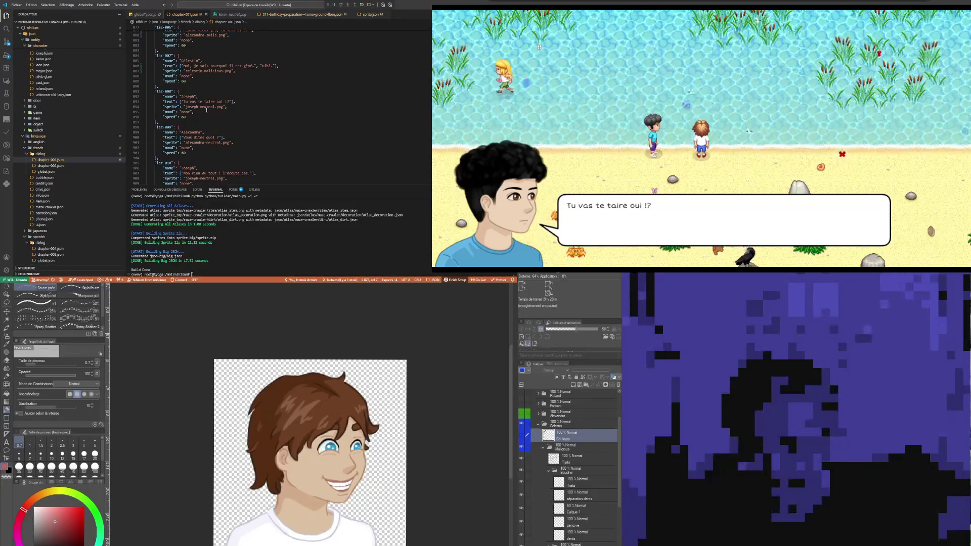
left_click(207, 107)
key("alt+Tab")
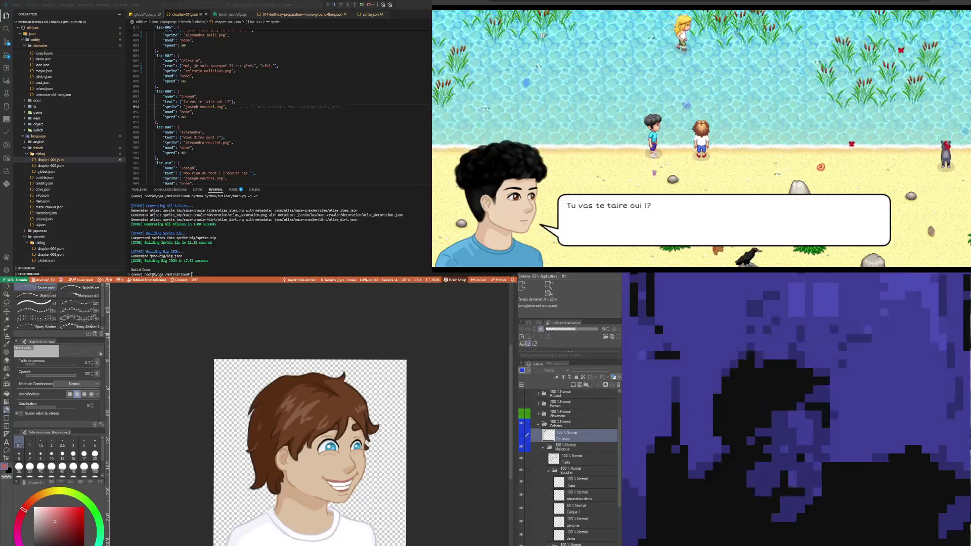
left_click(216, 107)
key("Up")
key("Up")
key("Up")
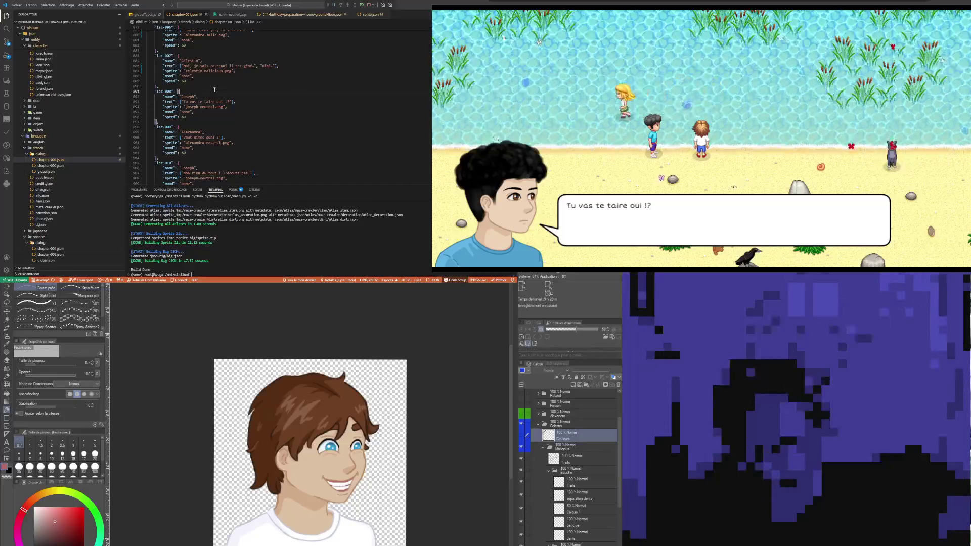
left_click_drag(185, 107, 214, 108)
type("joseph-awkward-smile")
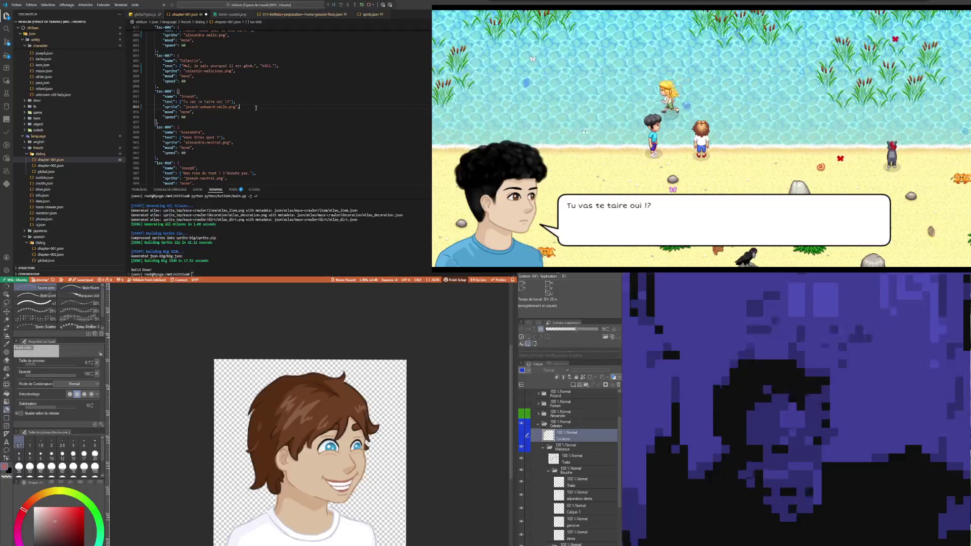
Append -smile to the dark-haired boy's following sprite name and check the game.
scroll(244, 137, "down", 2)
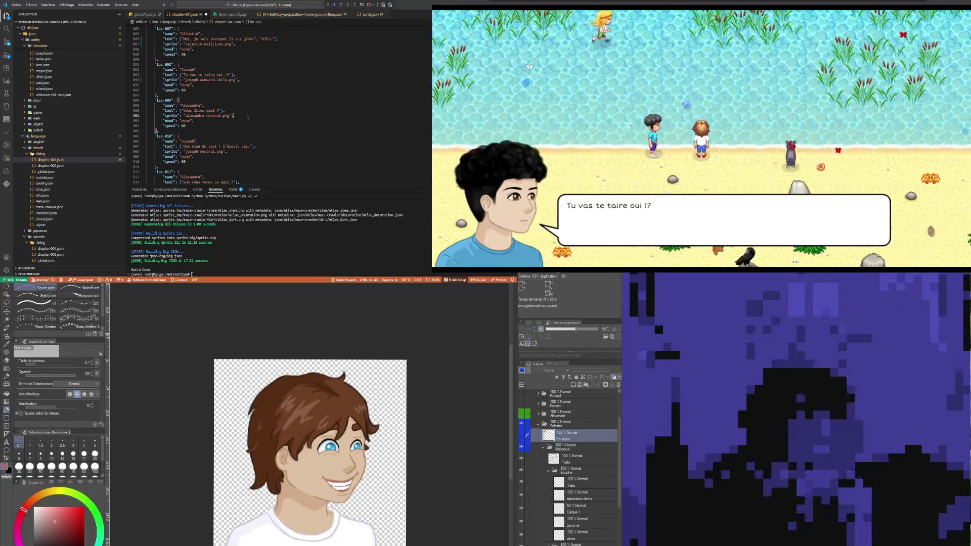
left_click(245, 117)
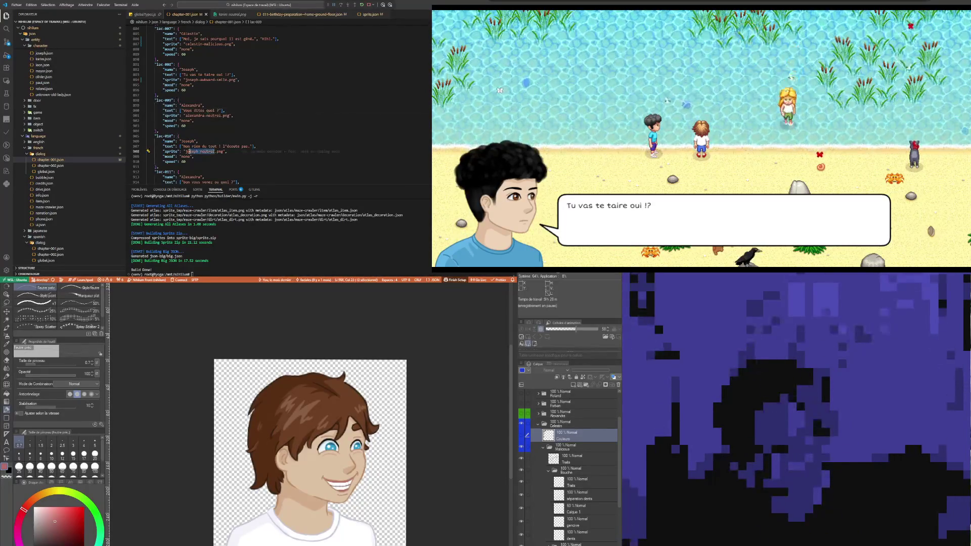
type("-smile")
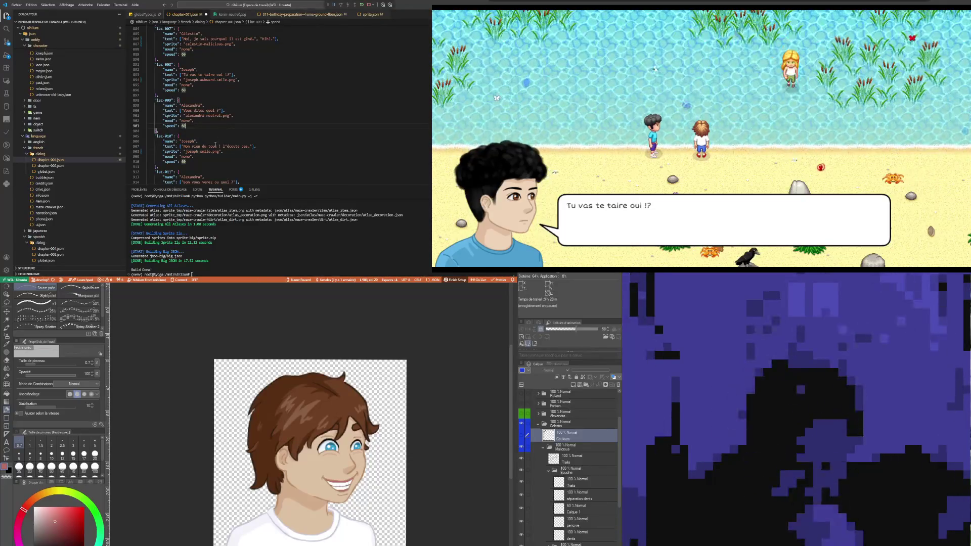
scroll(218, 82, "up", 3)
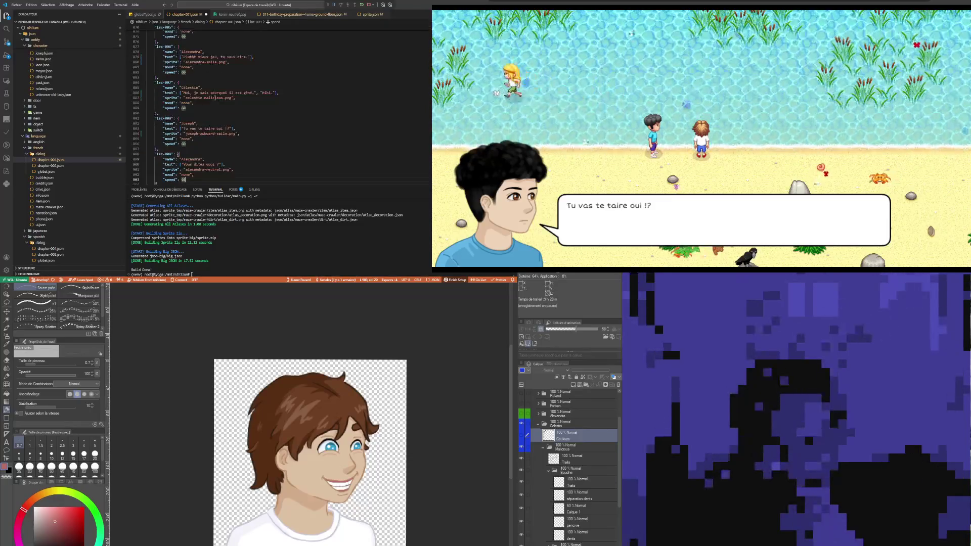
scroll(216, 97, "up", 5)
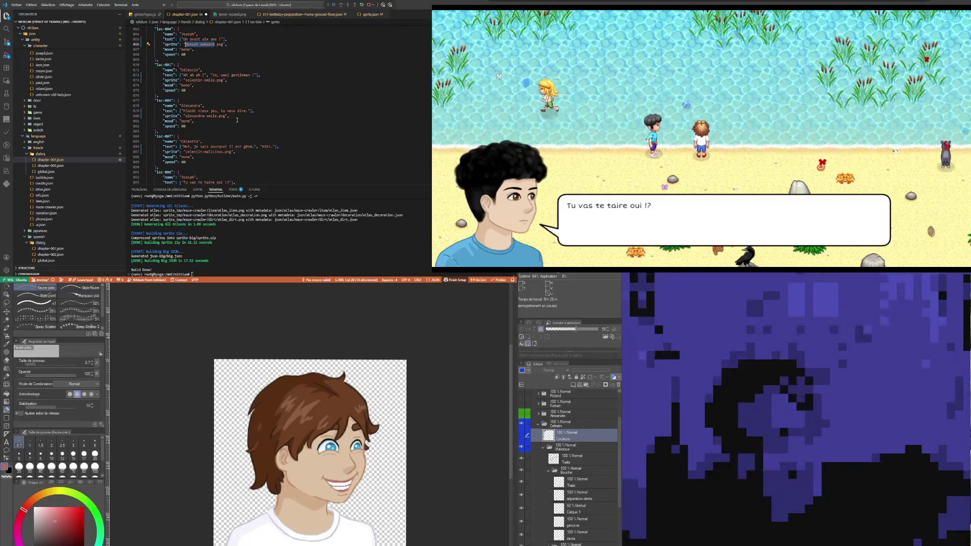
scroll(237, 120, "down", 7)
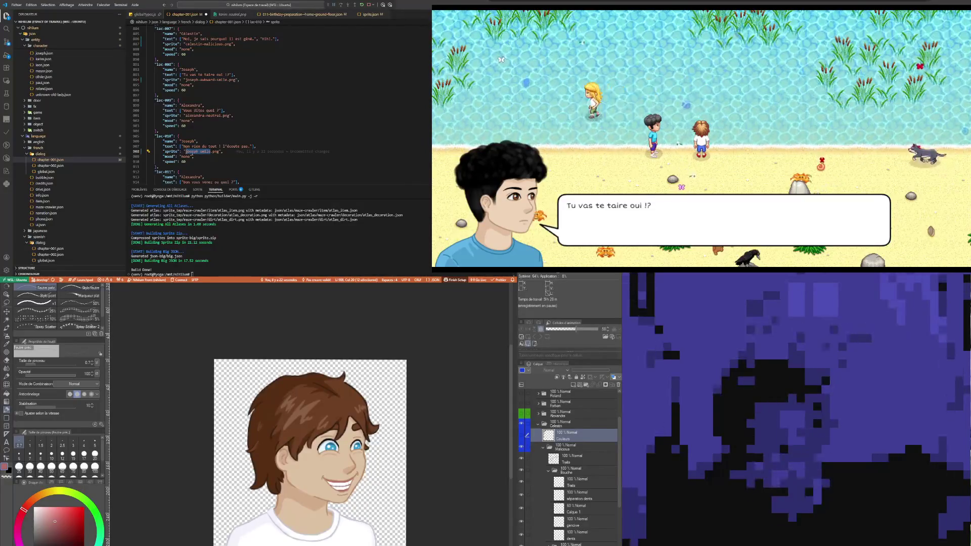
scroll(239, 112, "down", 4)
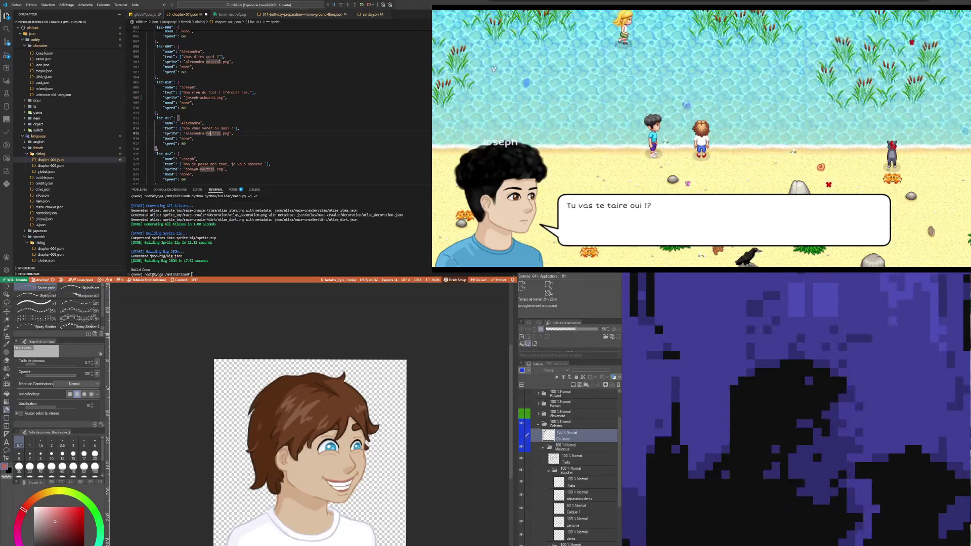
left_click(498, 71)
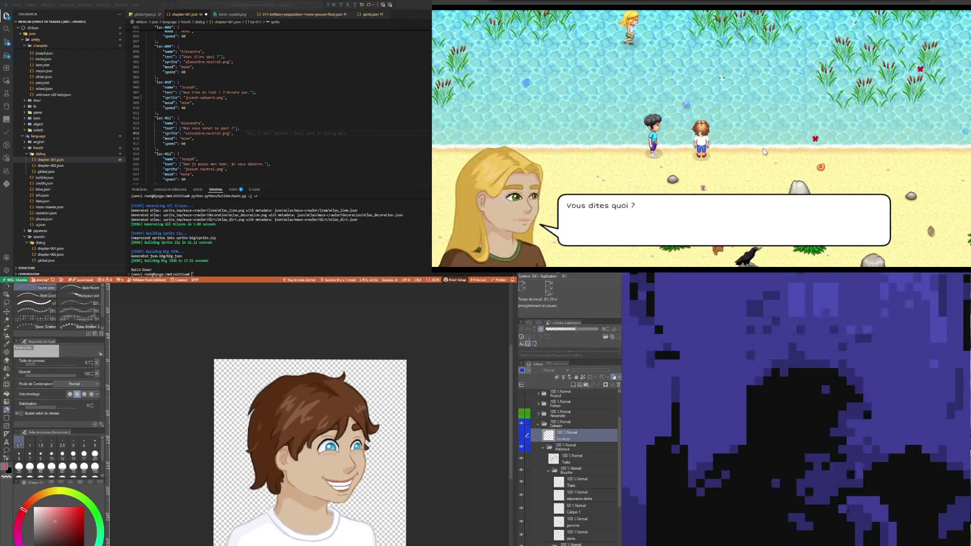
Swap Alexandra's neutral sprite for alexandra-smile.png using the autocomplete suggestion.
left_click(242, 111)
scroll(242, 110, "down", 3)
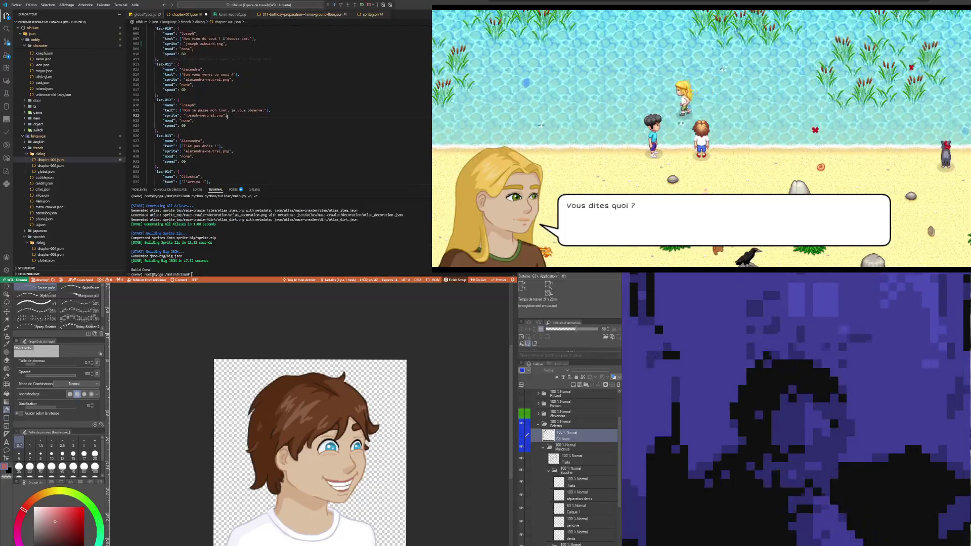
scroll(227, 116, "up", 3)
left_click(248, 79)
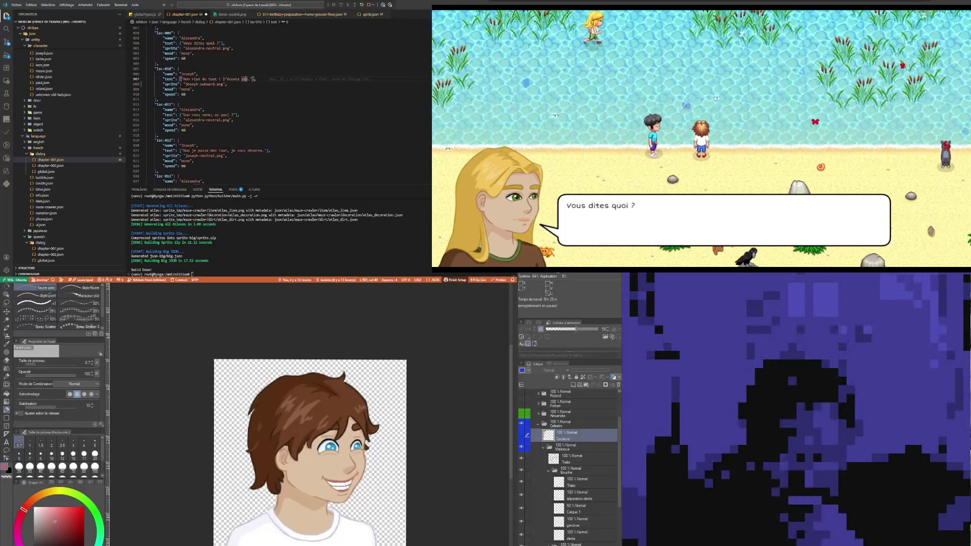
left_click(207, 115)
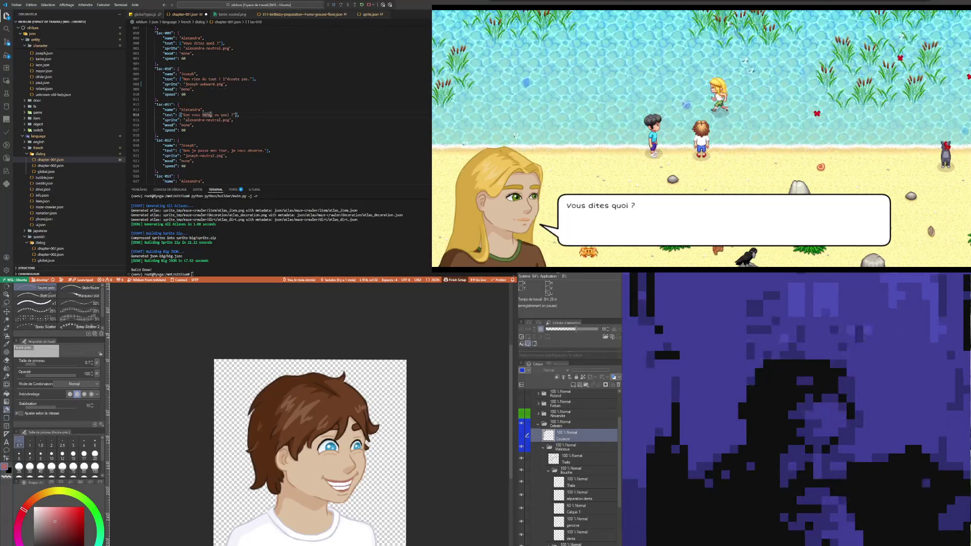
left_click(210, 94)
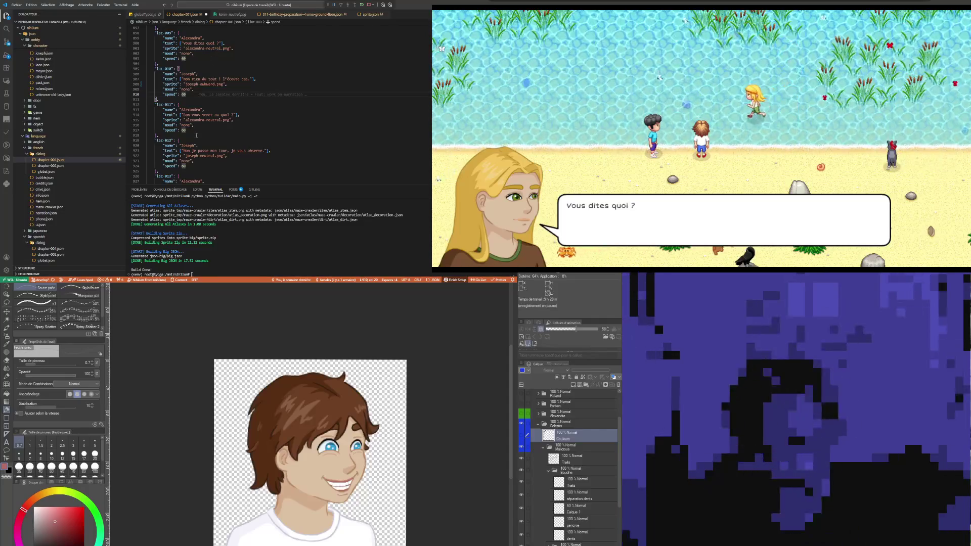
left_click(214, 120)
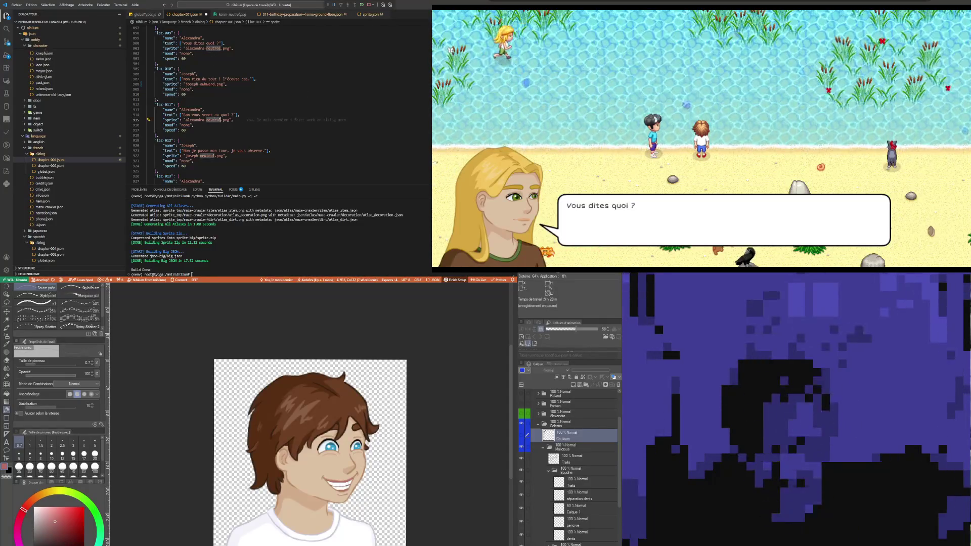
double_click(214, 120)
type("smi")
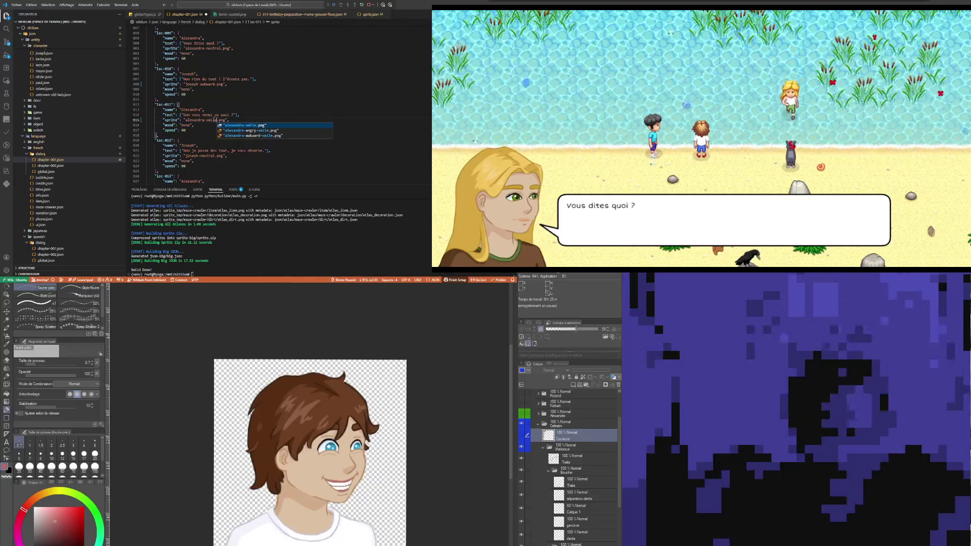
key("Return")
left_click(215, 97)
Check the nearby joseph-awkward sprite, lac-012 entry and speed 60 value.
scroll(215, 96, "down", 3)
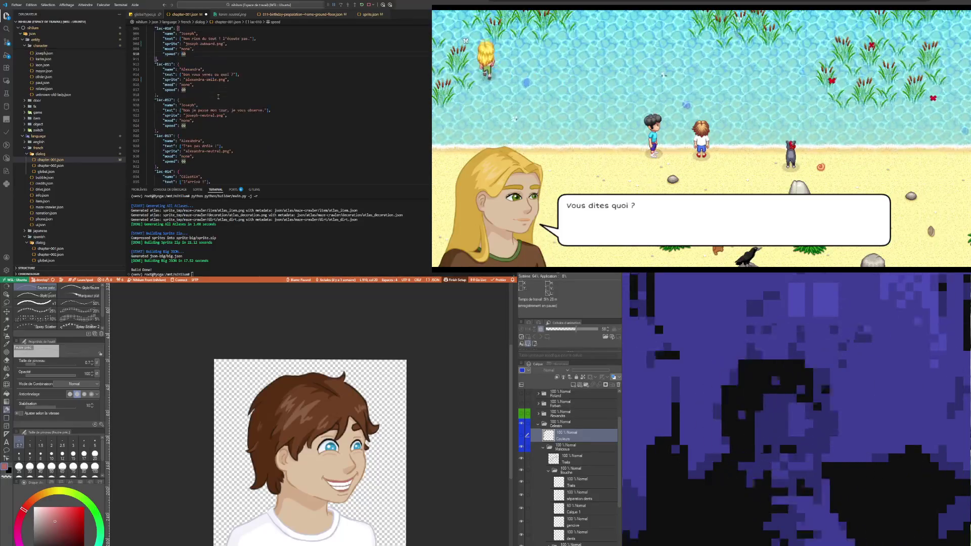
double_click(207, 116)
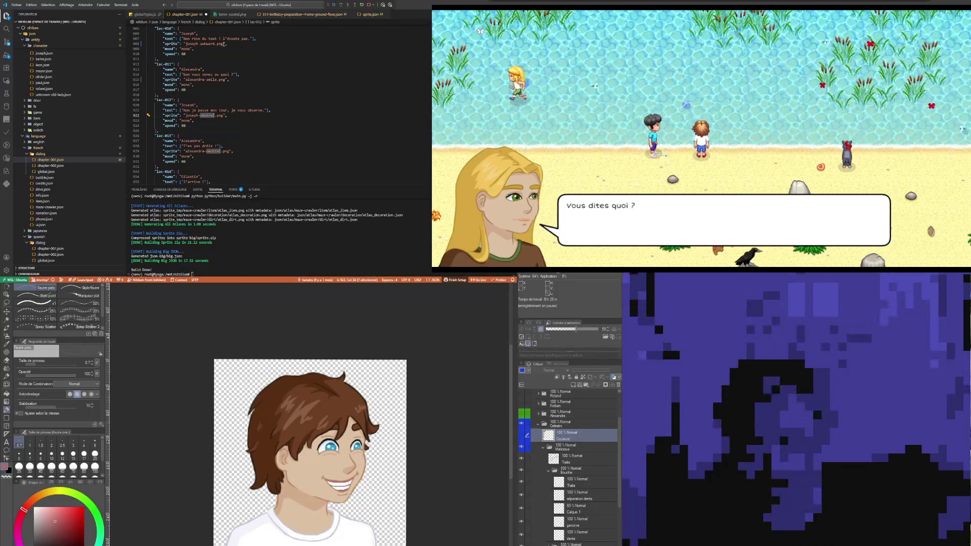
left_click_drag(223, 44, 185, 44)
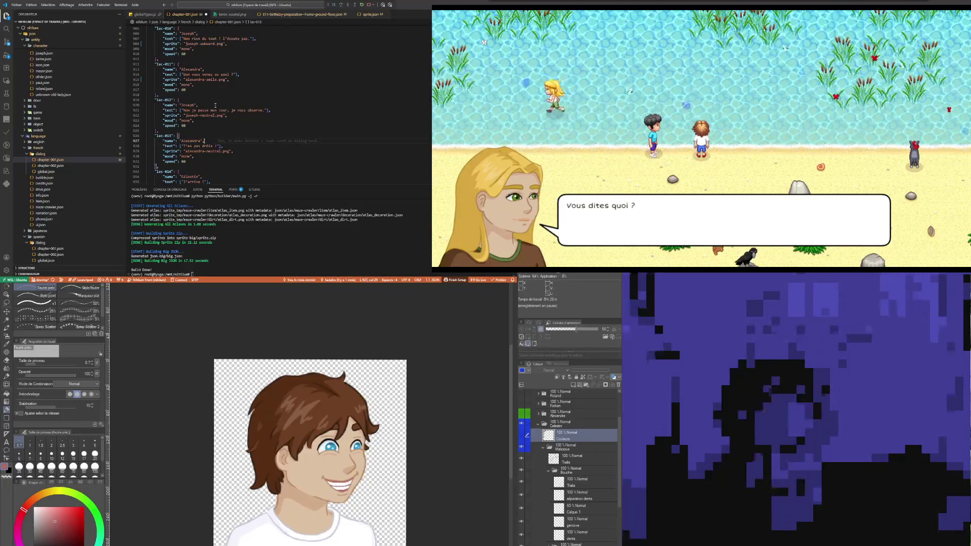
left_click(192, 100)
left_click(206, 124)
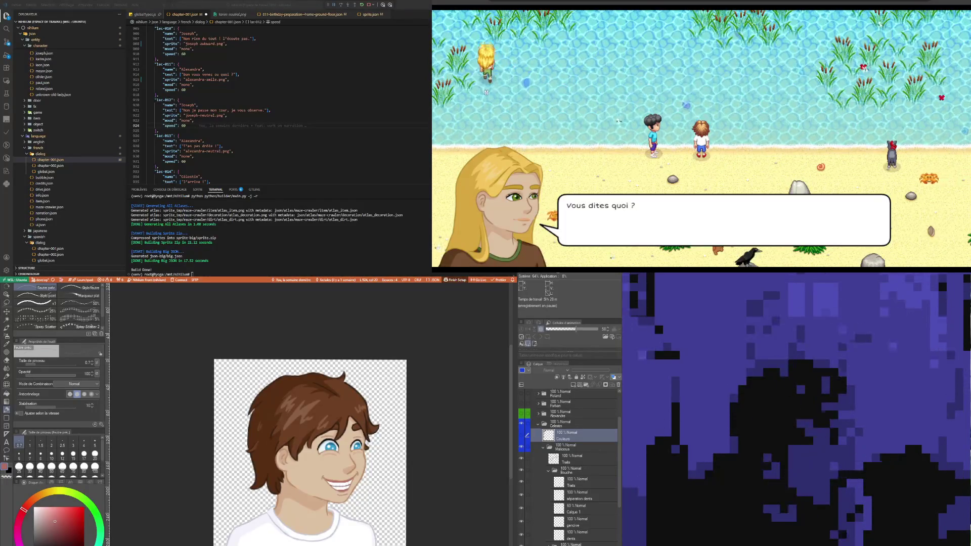
Advance the beach cutscene with Space to the blonde girl's "T'es pas drôle !".
key("space")
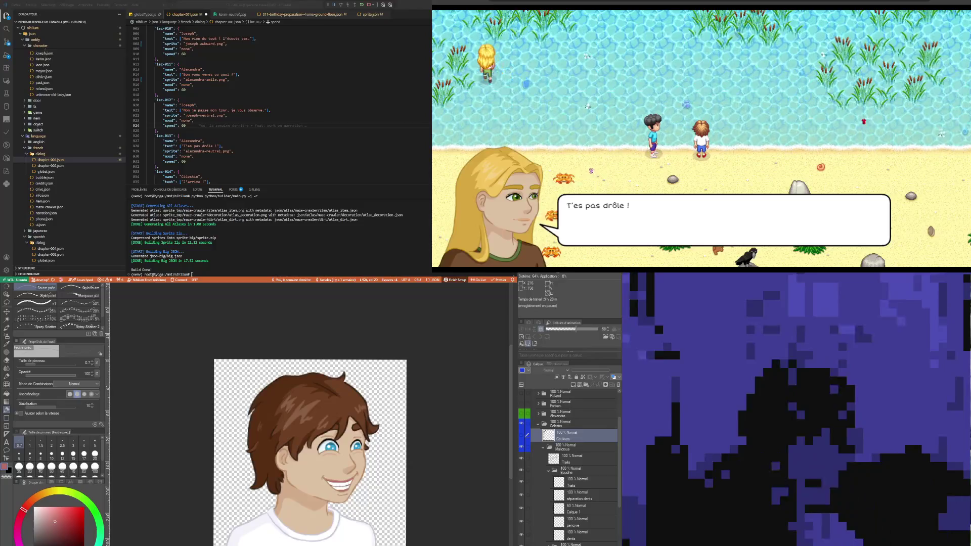
Hide Celestin's portrait and collapse the Celestin folder.
scroll(351, 461, "down", 1)
left_click(576, 424)
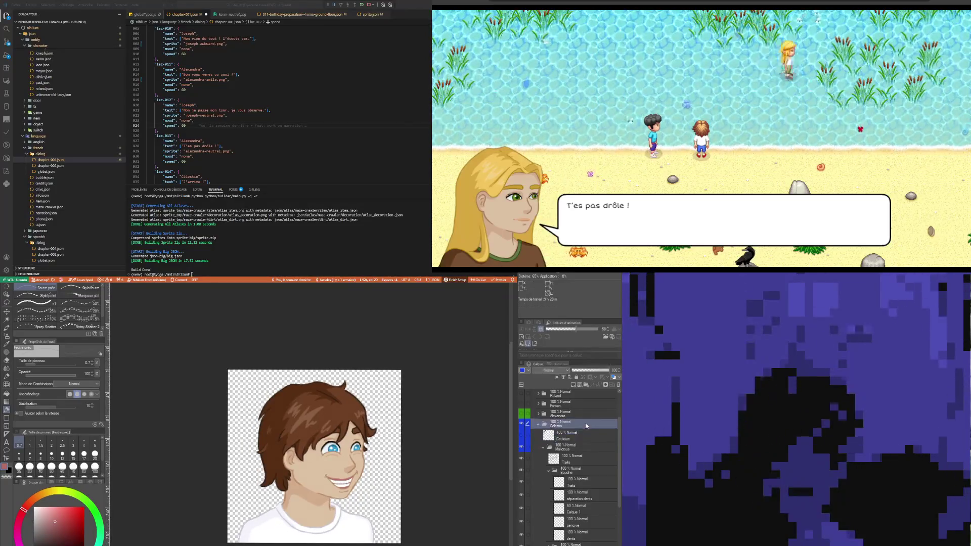
scroll(316, 437, "down", 2)
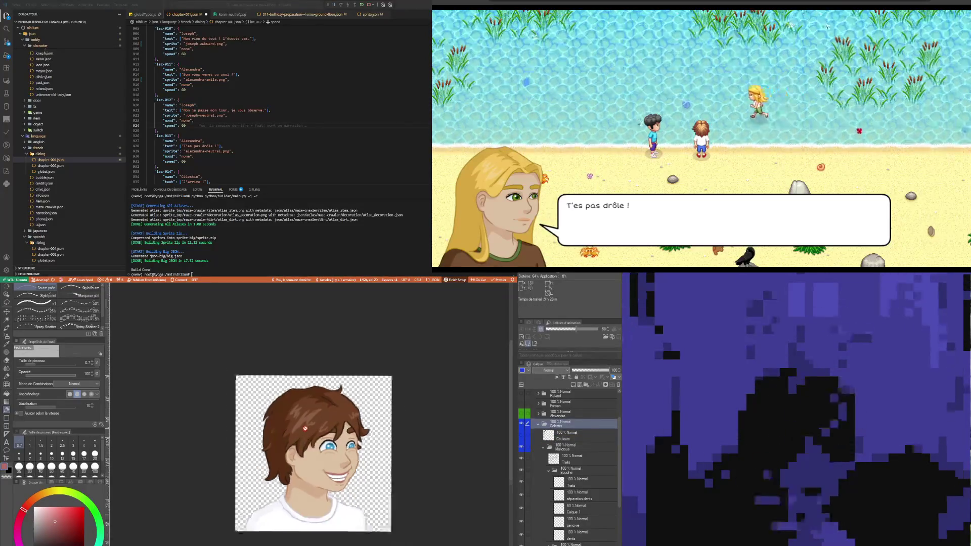
left_click(523, 424)
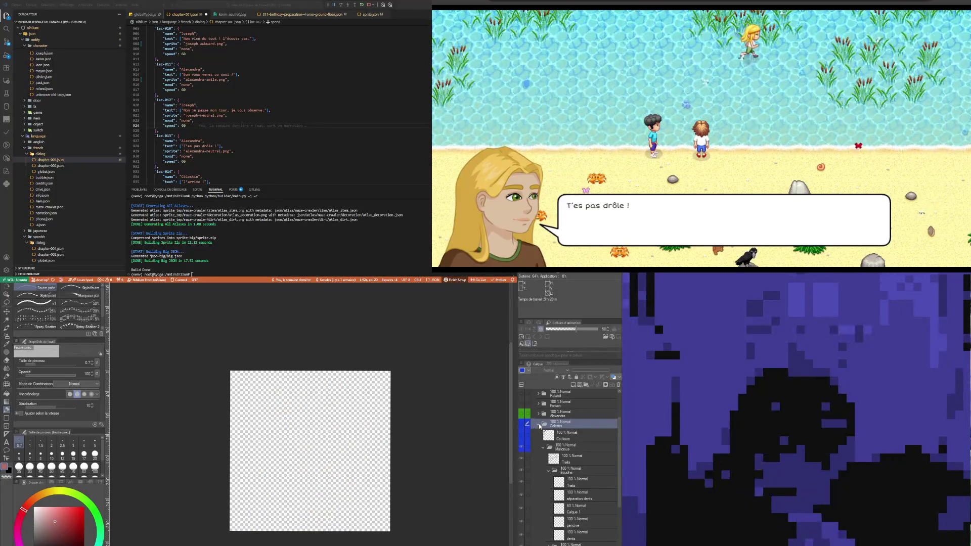
left_click(538, 424)
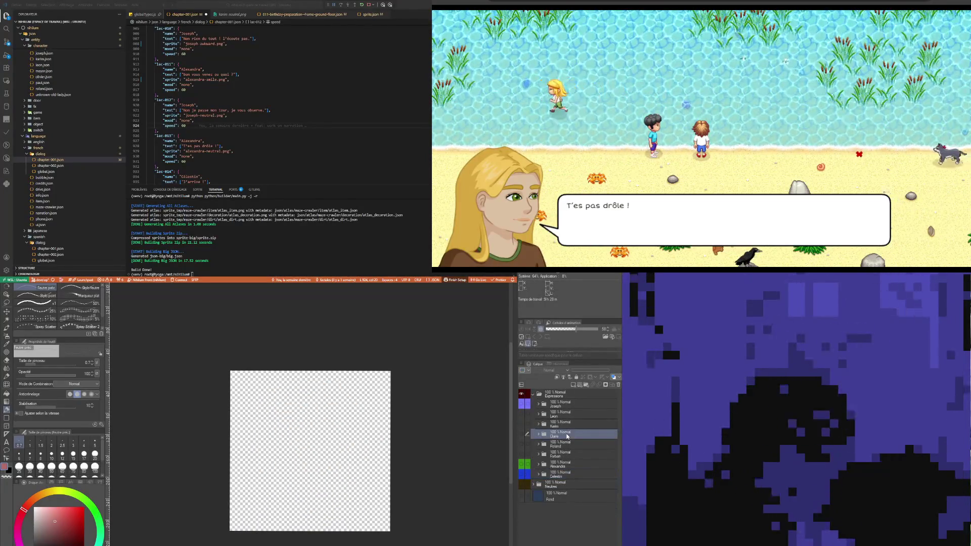
Make the Alexandra folder visible and expand it to list her expression layers.
left_click(563, 467)
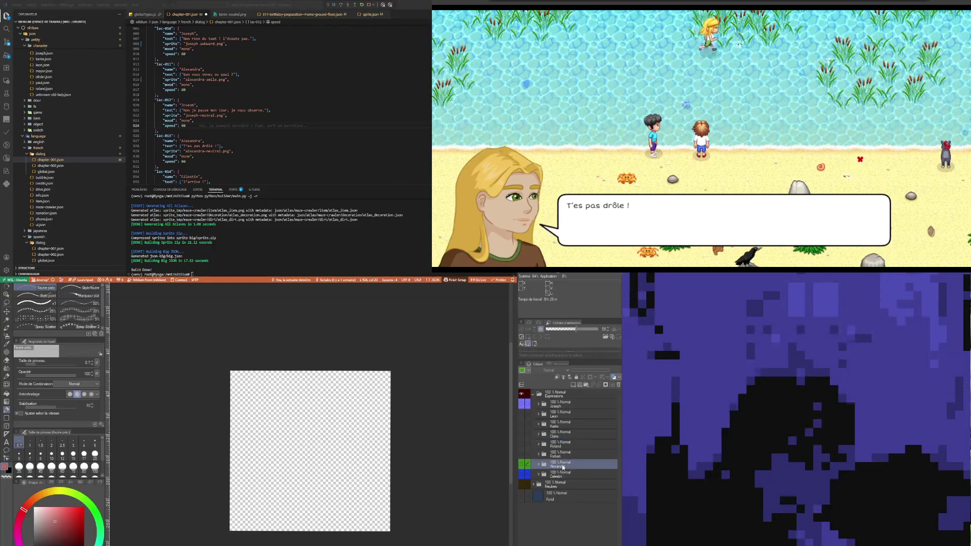
left_click(522, 466)
left_click(538, 464)
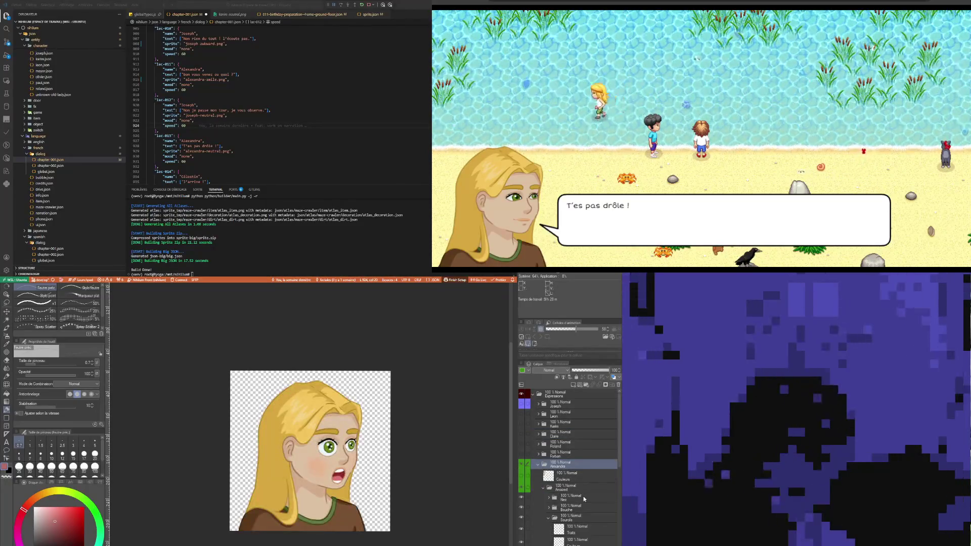
scroll(584, 499, "down", 2)
left_click(538, 440)
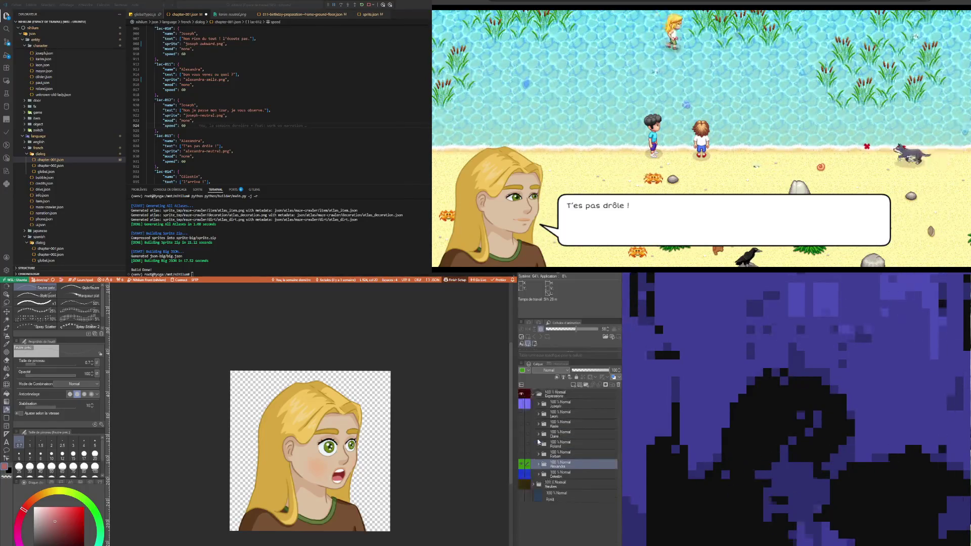
left_click(538, 464)
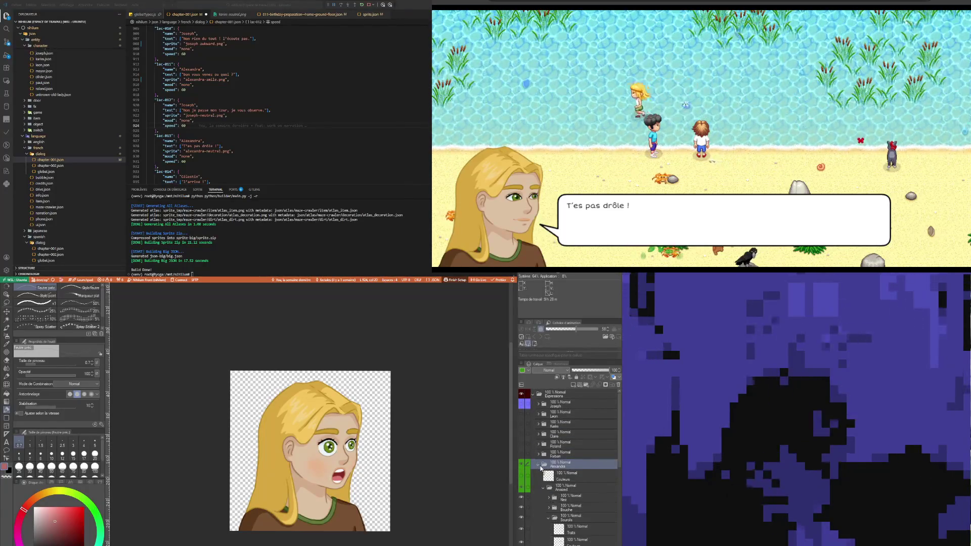
Hide the Amazed expression and show Alexandra's Neutre expression, expanding its folder.
left_click(543, 488)
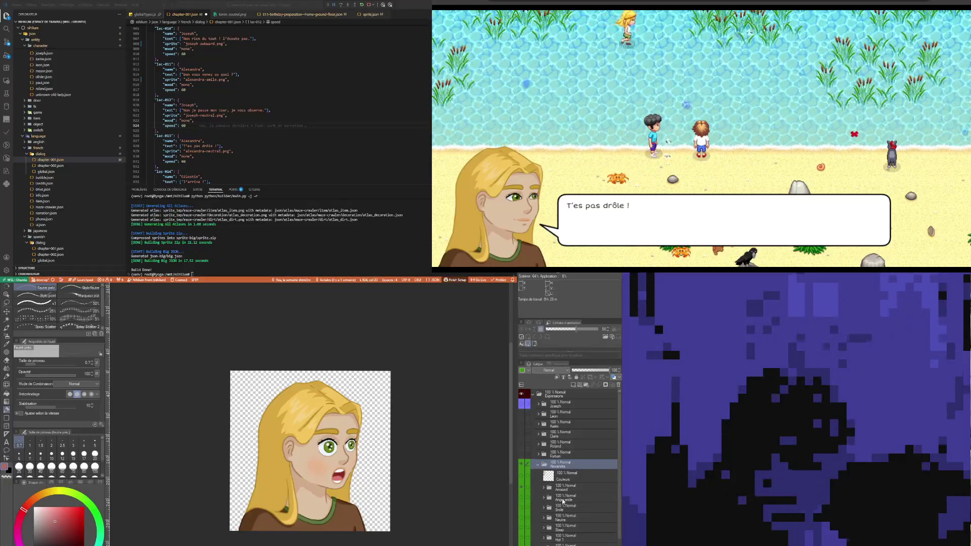
left_click(563, 501)
scroll(556, 486, "down", 2)
left_click(524, 463)
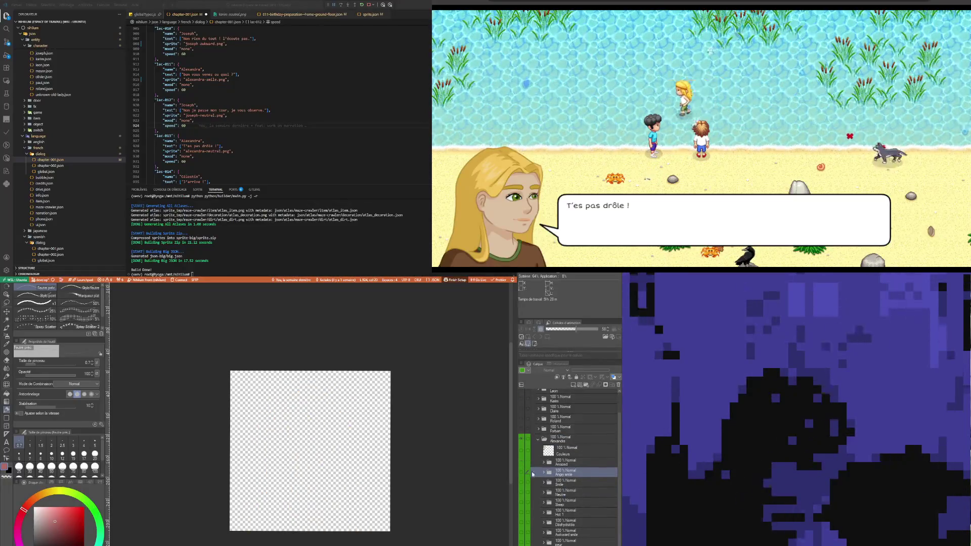
scroll(531, 470, "down", 2)
left_click(533, 469)
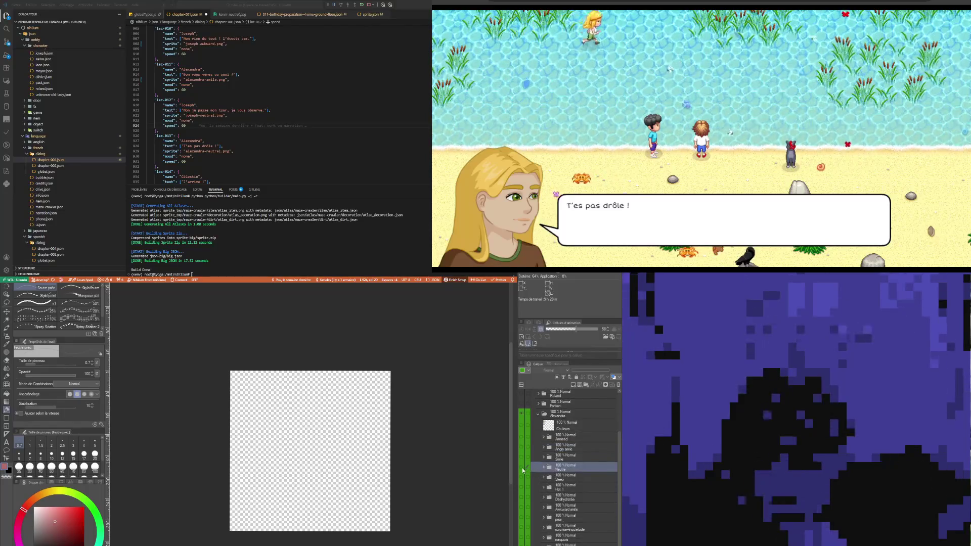
left_click(523, 469)
left_click(544, 467)
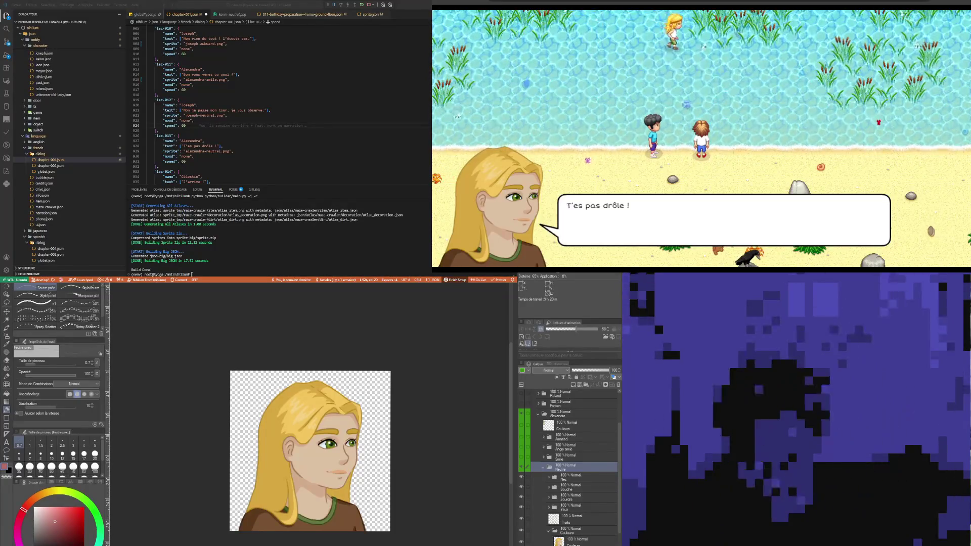
Briefly preview another expression, then hide and collapse the Neutre folder.
scroll(567, 465, "down", 2)
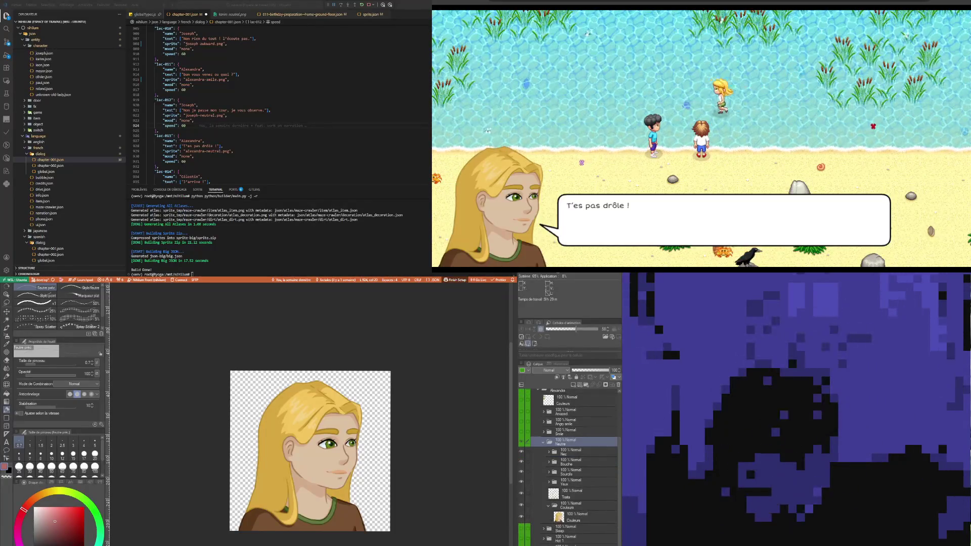
left_click(597, 474)
scroll(595, 486, "down", 4)
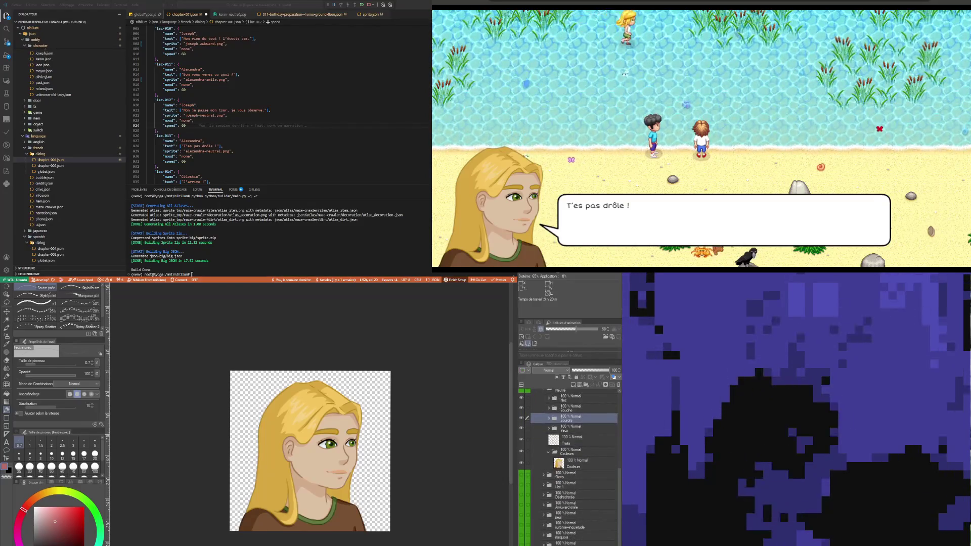
left_click(579, 475)
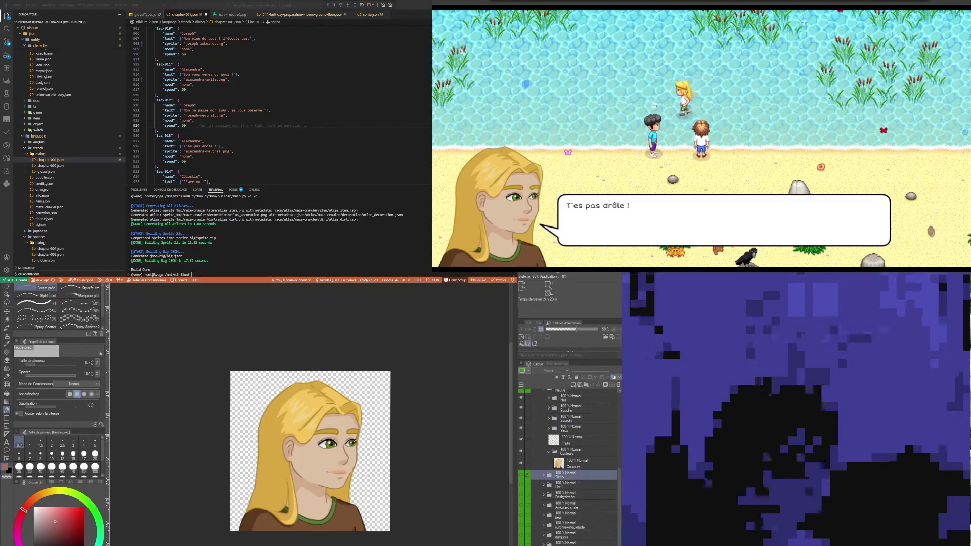
left_click(521, 527)
left_click(520, 527)
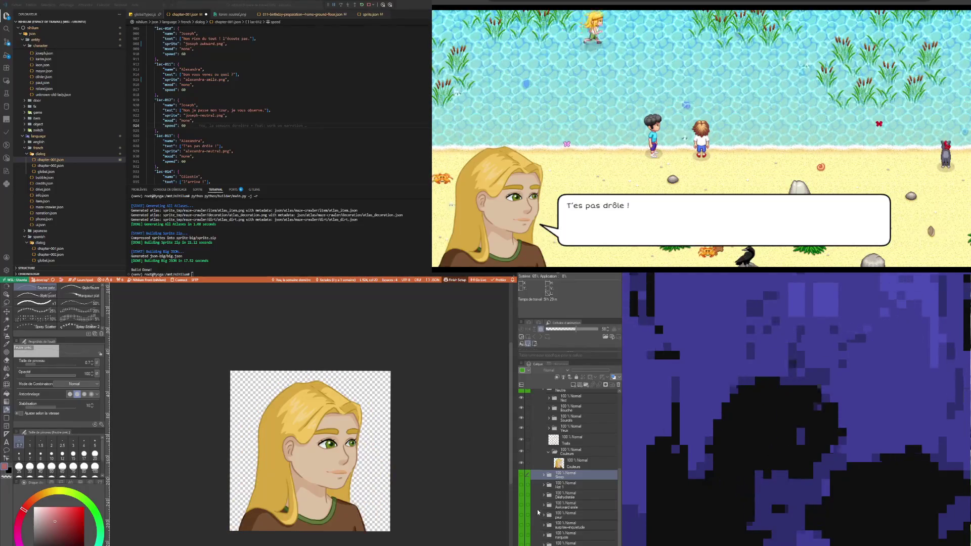
scroll(536, 508, "up", 3)
left_click(522, 431)
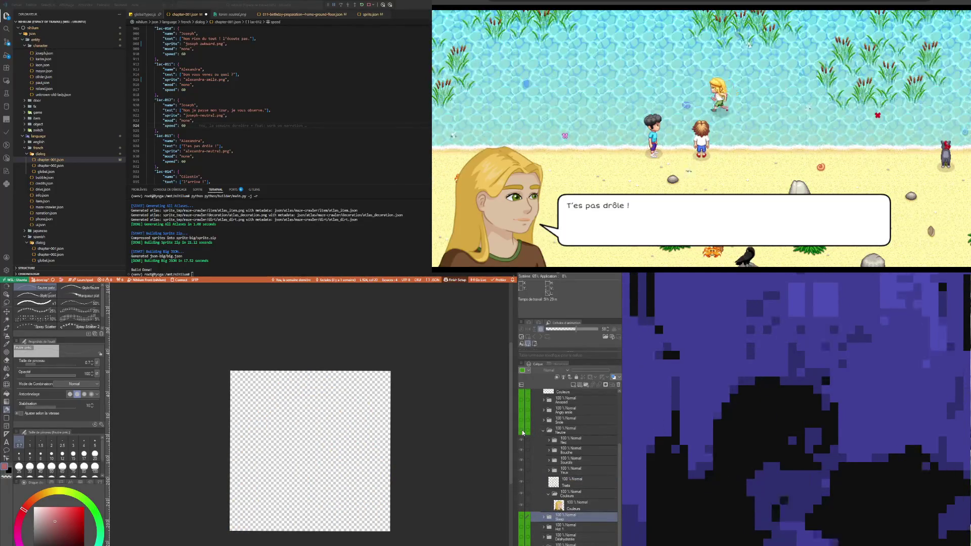
left_click(543, 432)
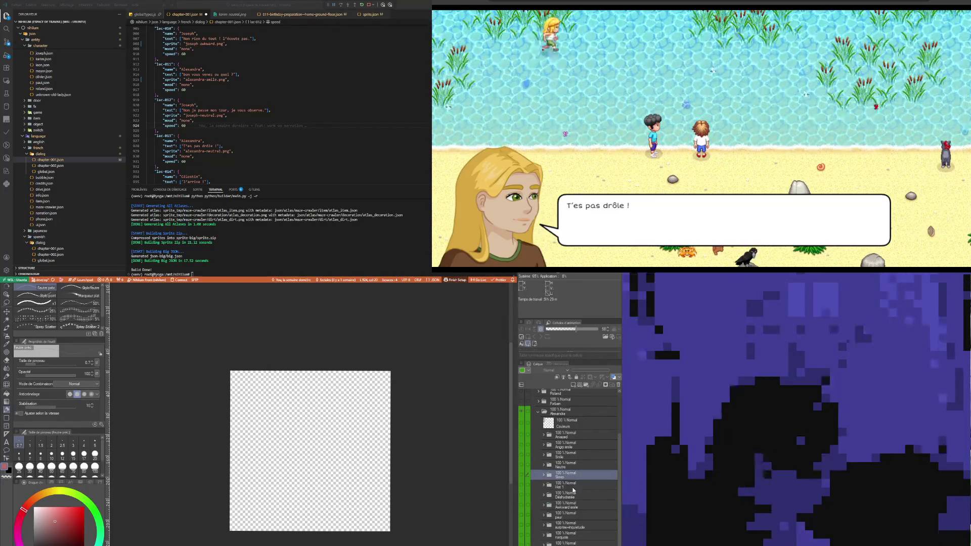
Try the crying, sweat-drop awkward and frightened expressions in the Hot 1 set.
left_click(572, 487)
left_click(523, 497)
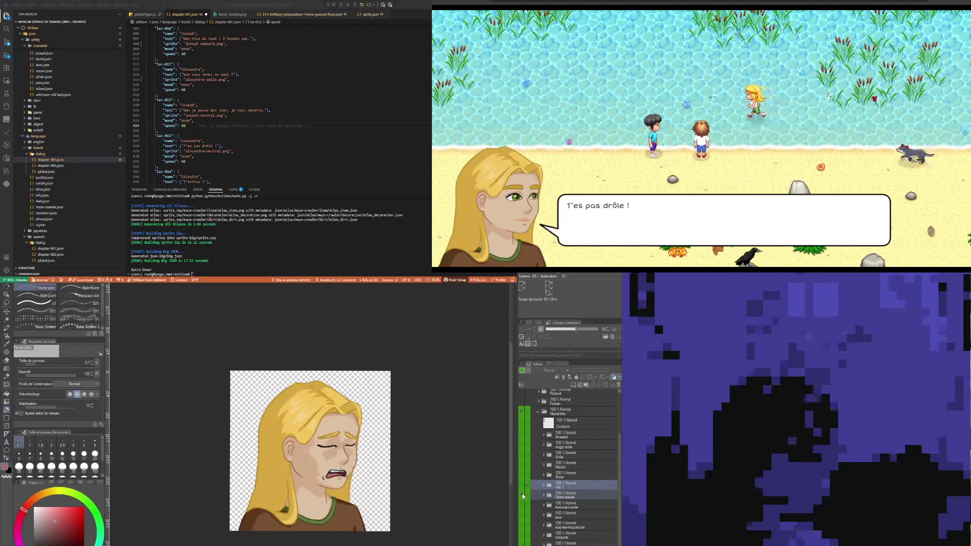
left_click(523, 497)
left_click(522, 507)
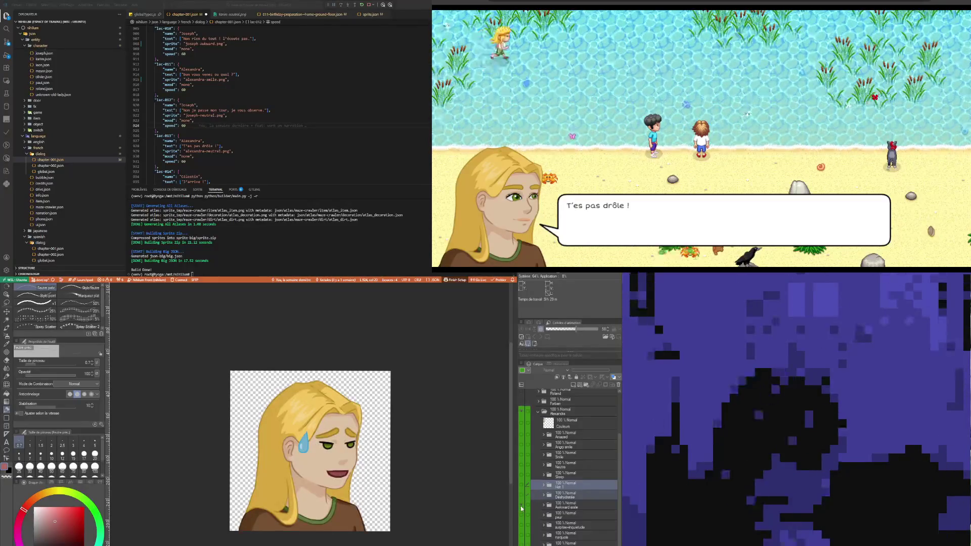
left_click(521, 506)
left_click(521, 515)
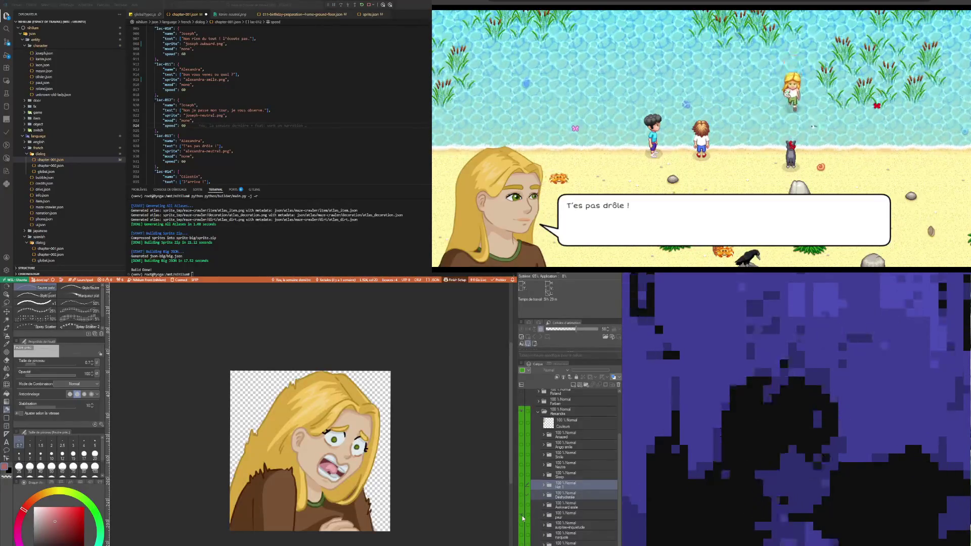
left_click(562, 516)
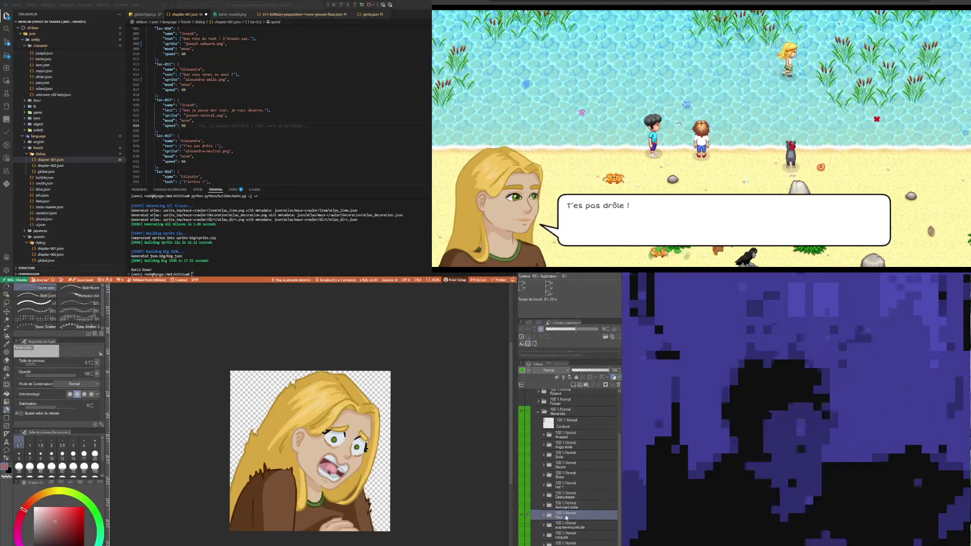
left_click(550, 525)
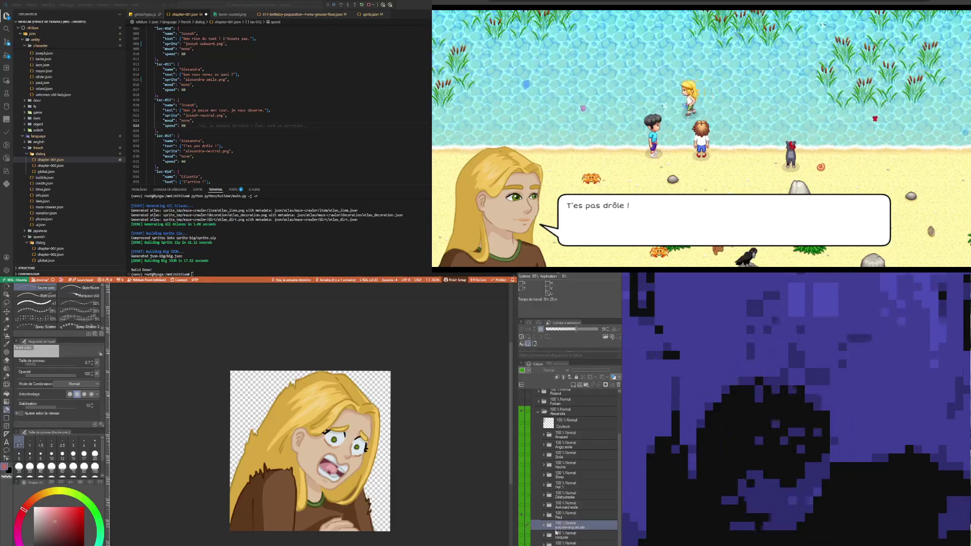
Cycle from the frightened face through surprised and narquois to the sulky frowning expression.
left_click(522, 516)
left_click(521, 525)
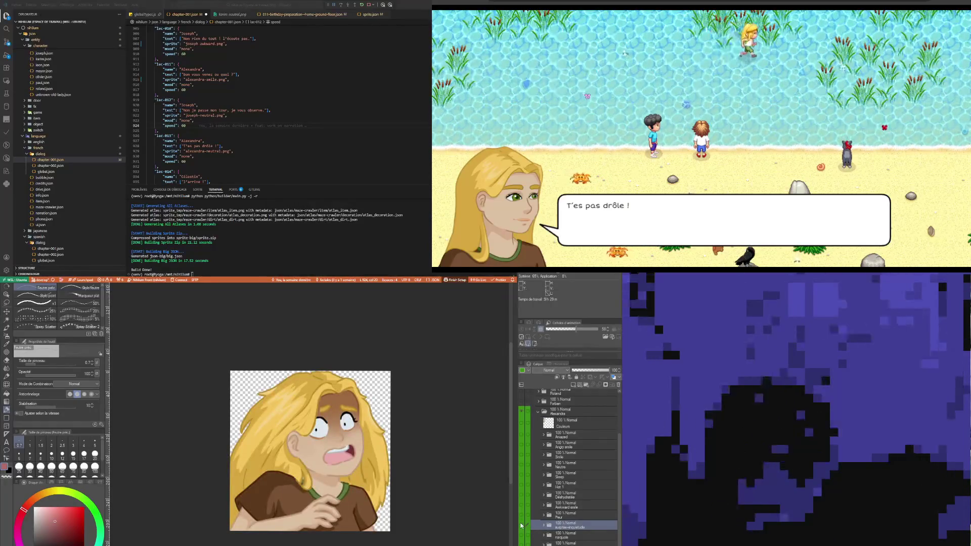
left_click(521, 525)
left_click(522, 536)
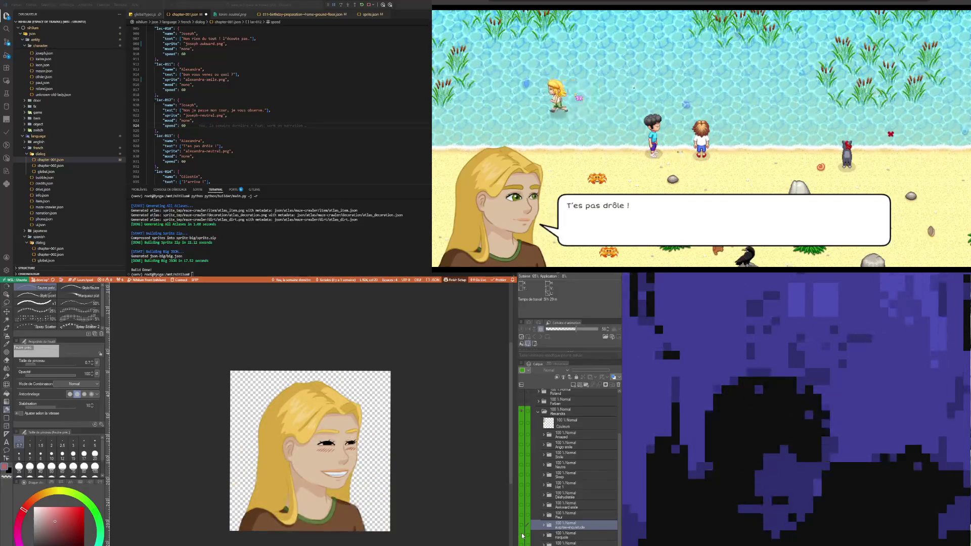
left_click(522, 536)
left_click(522, 543)
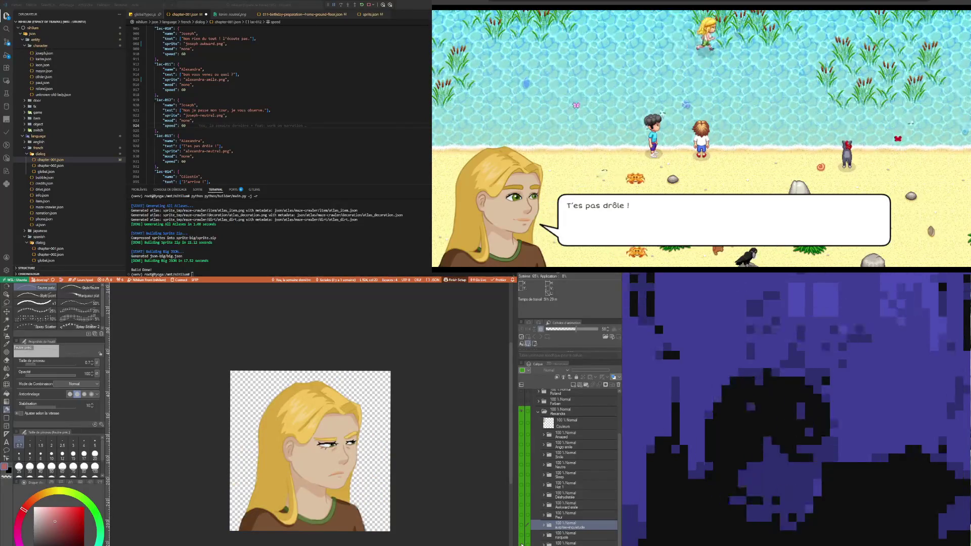
left_click(535, 543)
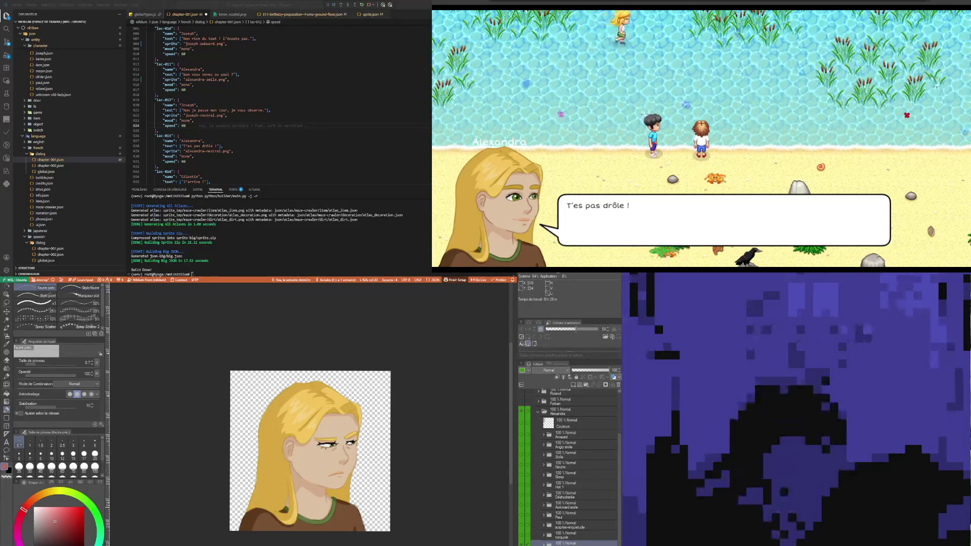
left_click(571, 505)
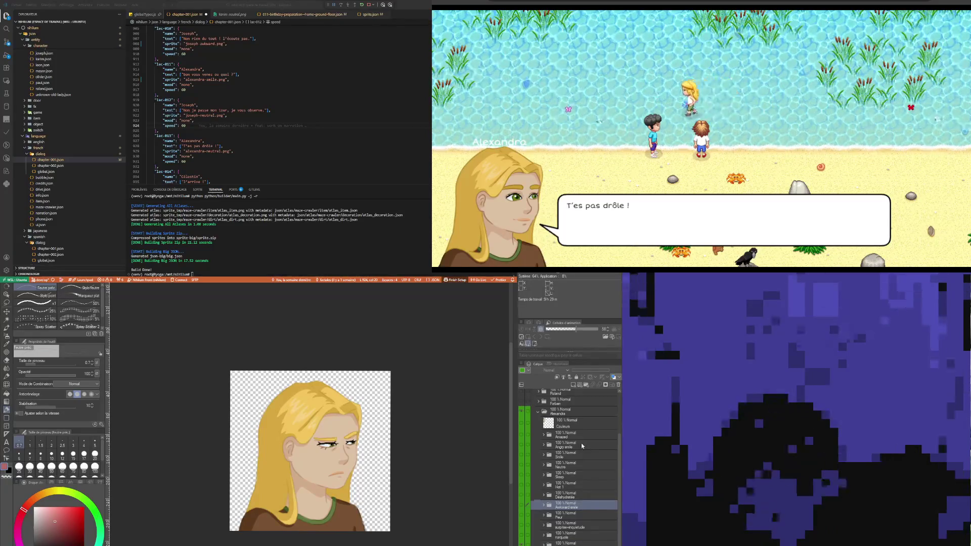
left_click(571, 543)
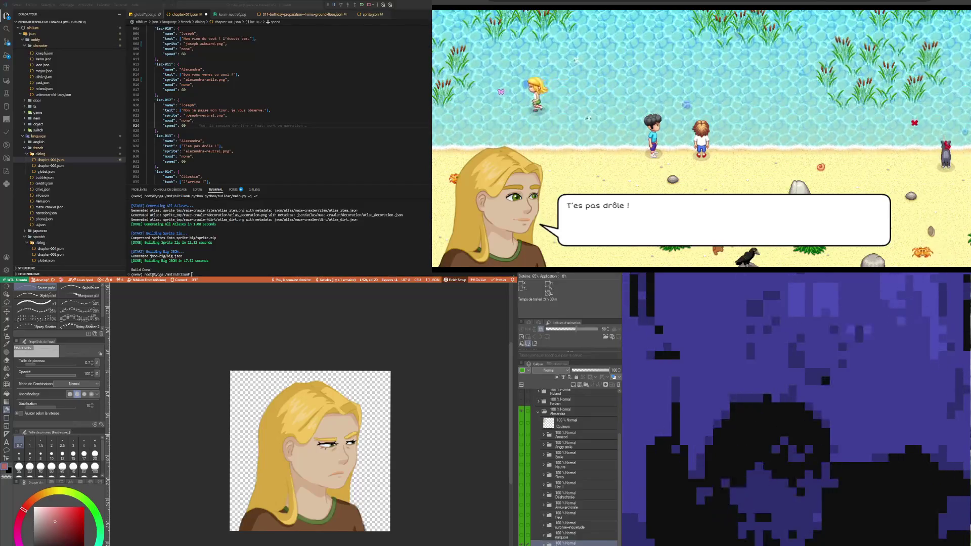
Browse the expression folders and hide the sulky expression, leaving the canvas empty.
scroll(571, 501, "up", 3)
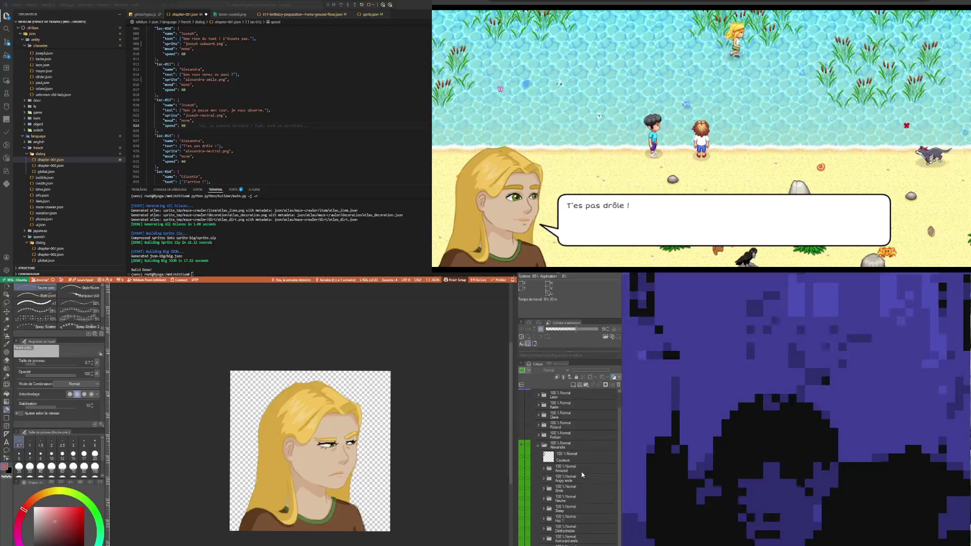
left_click(577, 486)
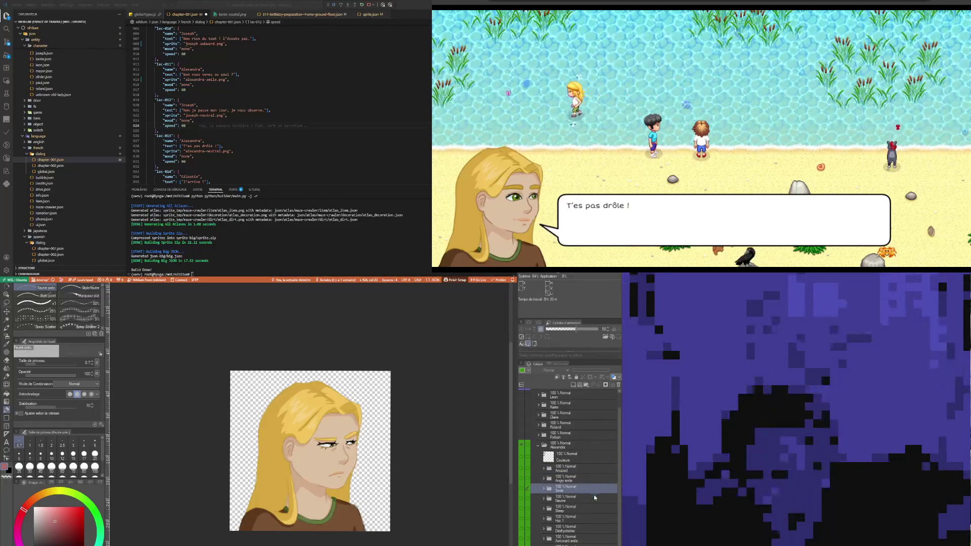
left_click(575, 511)
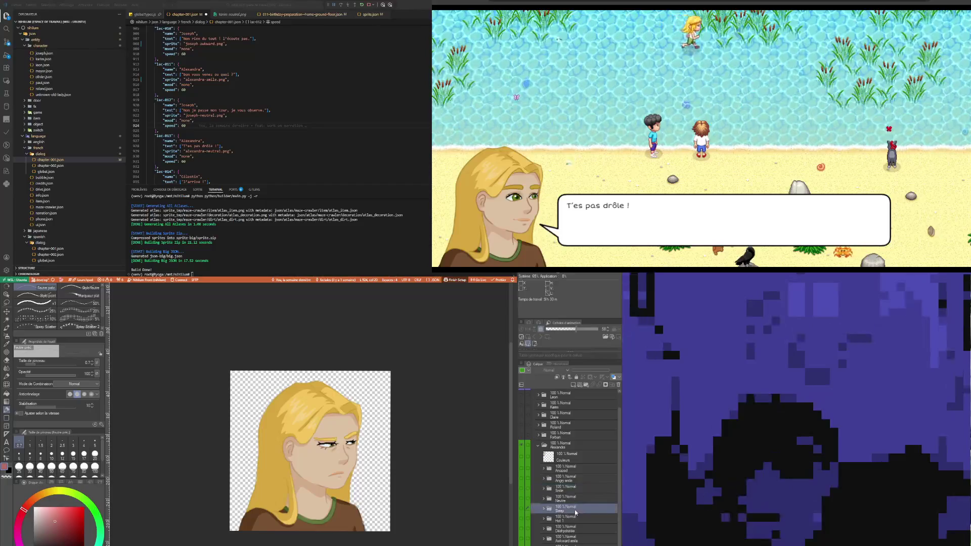
left_click(523, 445)
left_click(522, 445)
scroll(572, 539, "down", 2)
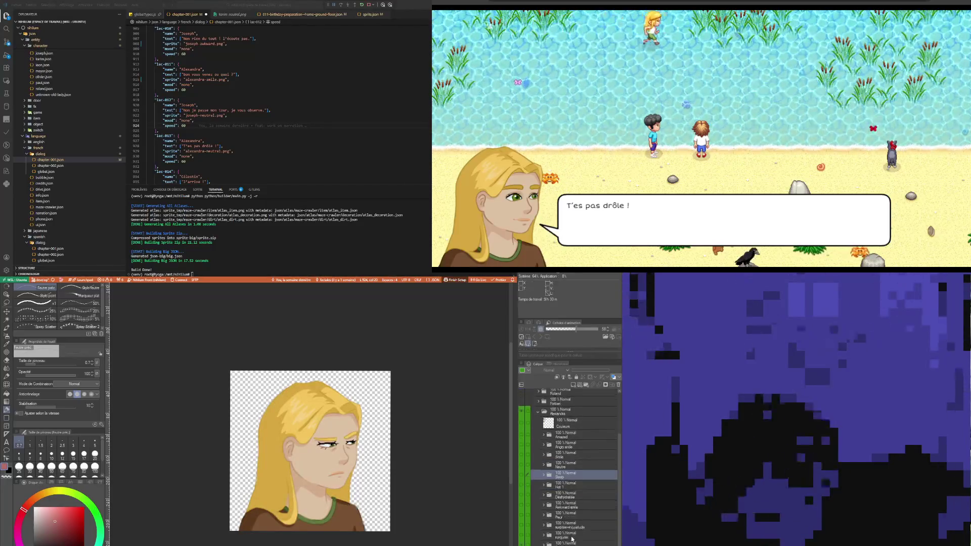
left_click(570, 537)
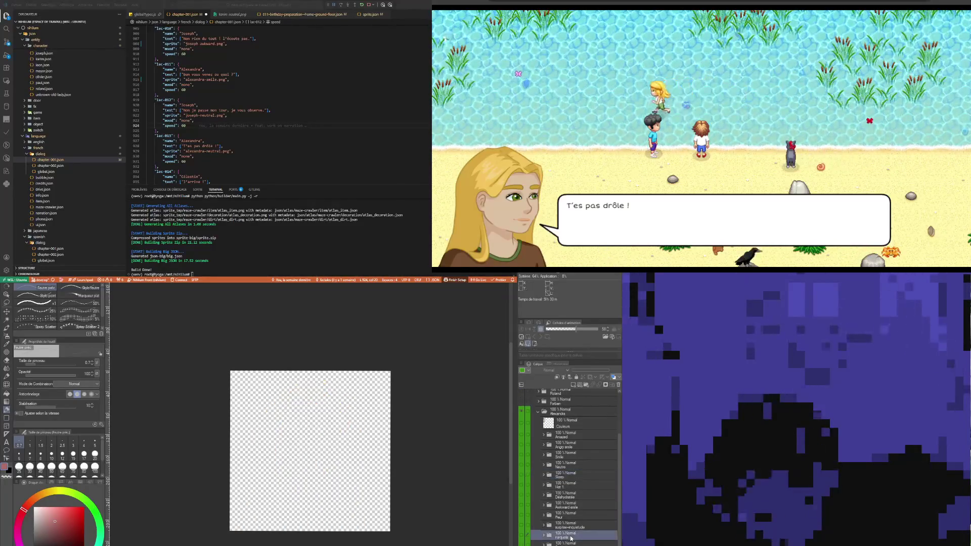
Find the Neutre folder and make the neutral expression visible.
left_click(577, 517)
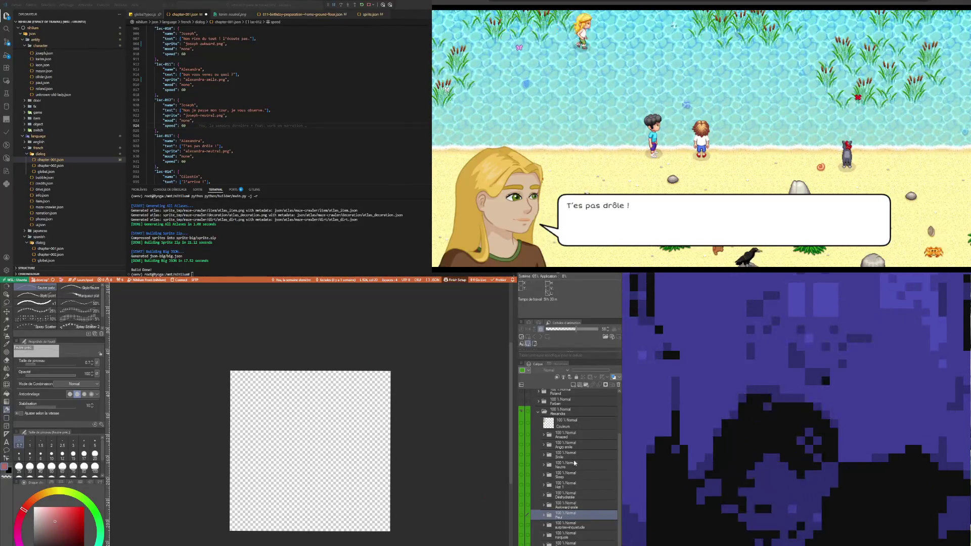
left_click(570, 445)
left_click(571, 436)
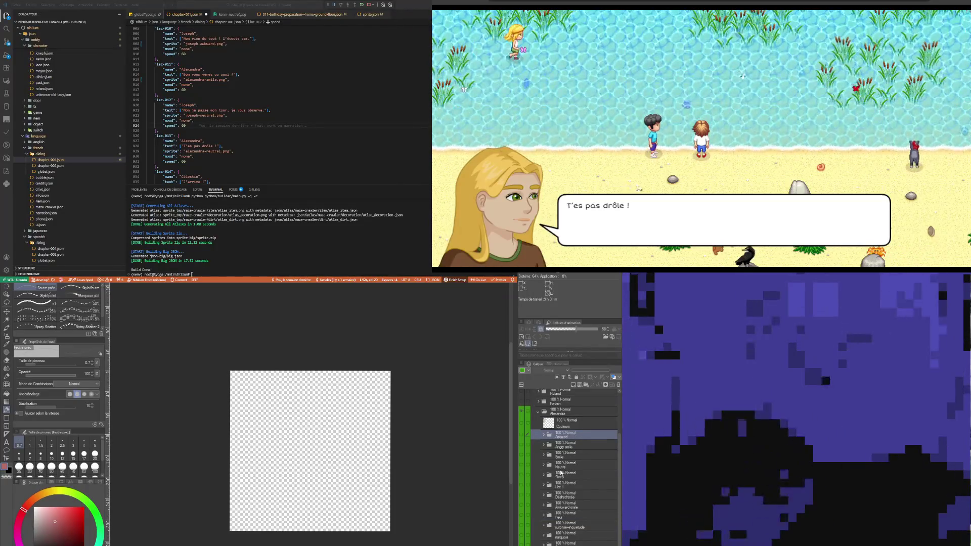
left_click(556, 465)
left_click(522, 465)
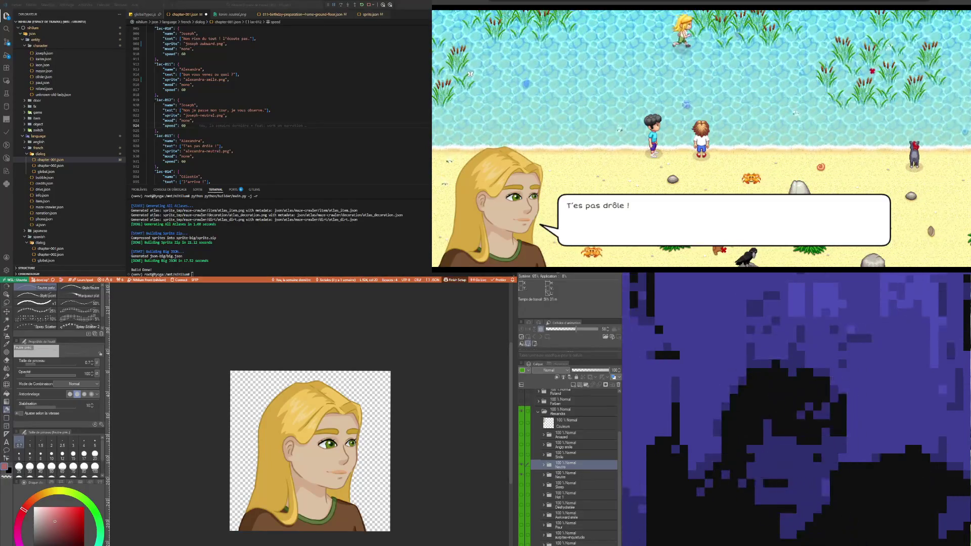
Expand the Neutre folder and toggle its Couleurs sublayer off and on to check the line art.
left_click(574, 429)
left_click(568, 468)
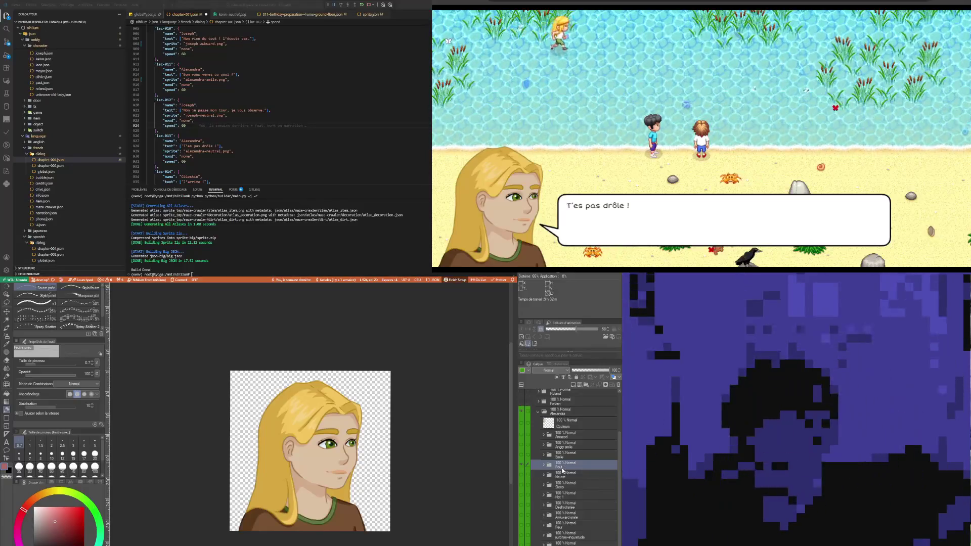
left_click(545, 465)
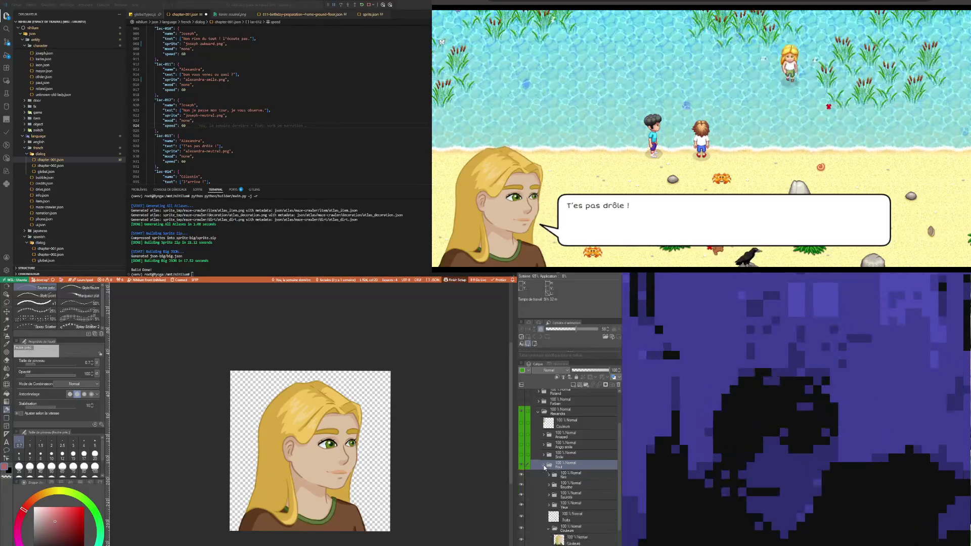
left_click(573, 486)
left_click(584, 541)
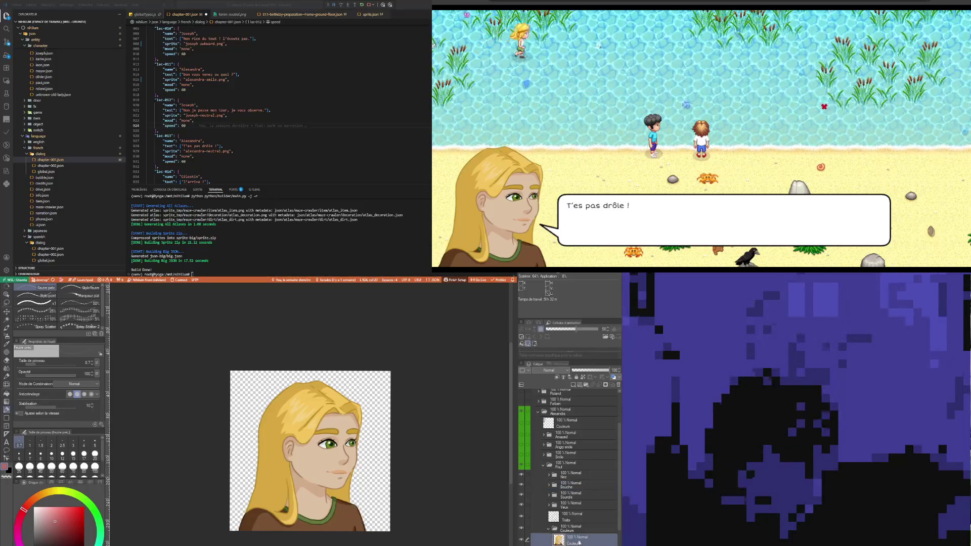
left_click(521, 541)
left_click(521, 541)
Inspect the Traits, Sourcils, Nez and Bouche parts, ending on the bottom Couleurs layer.
left_click(590, 511)
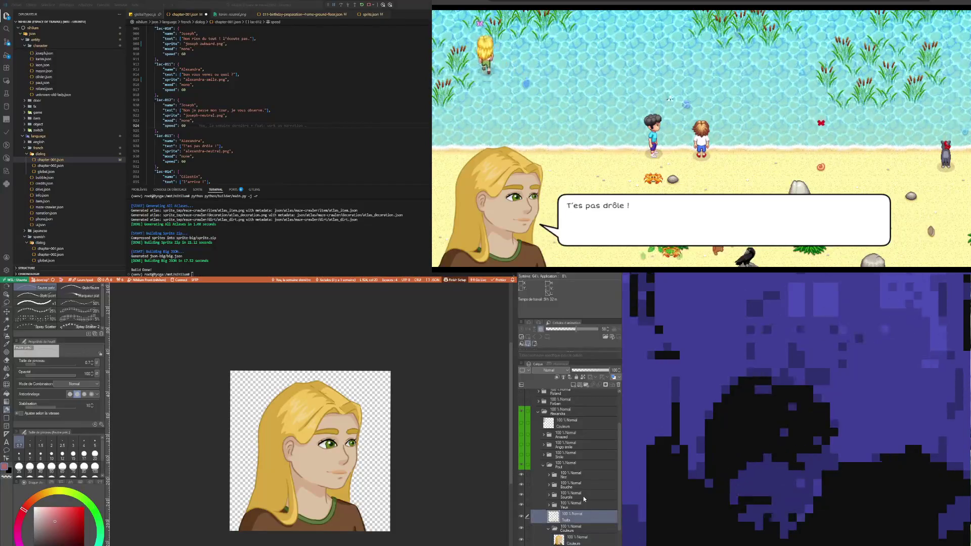
left_click(583, 496)
left_click(573, 476)
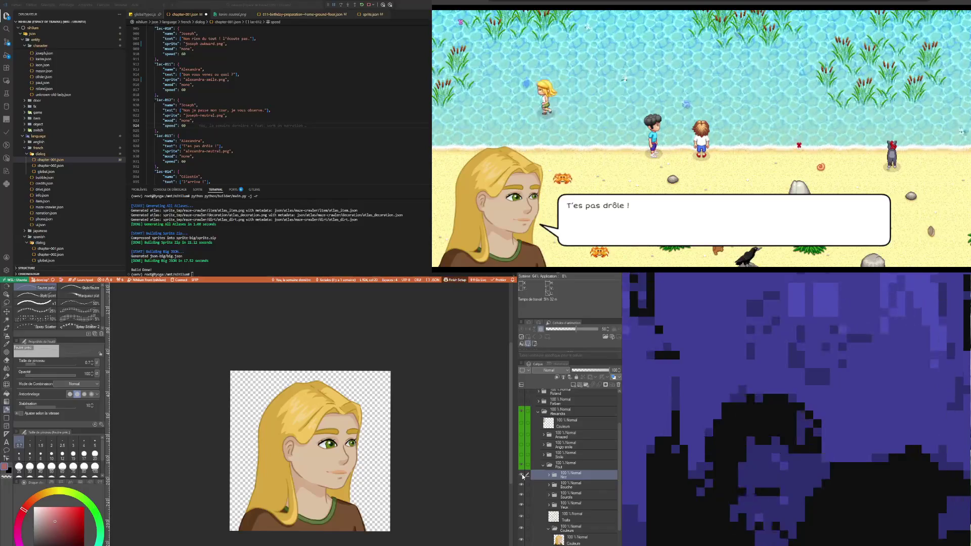
left_click(581, 488)
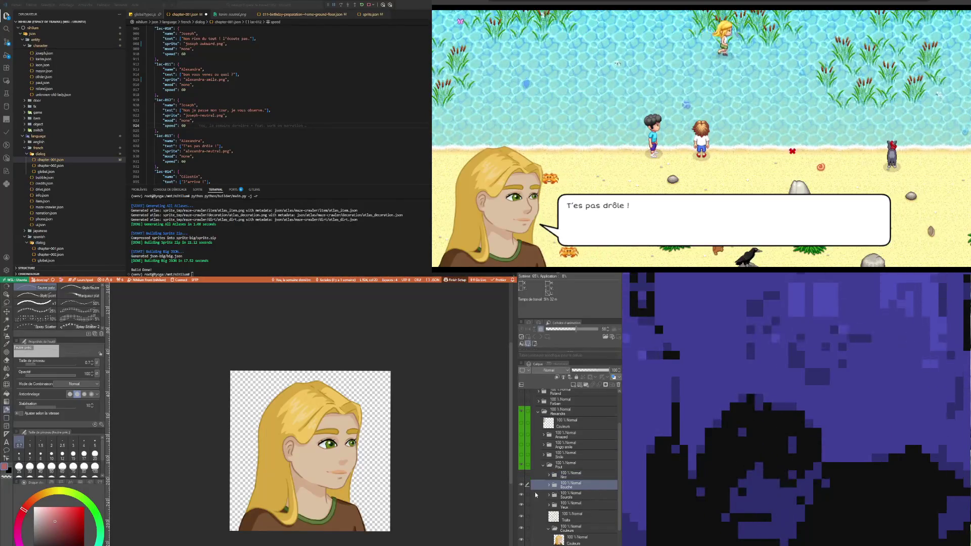
left_click(569, 476)
left_click(568, 536)
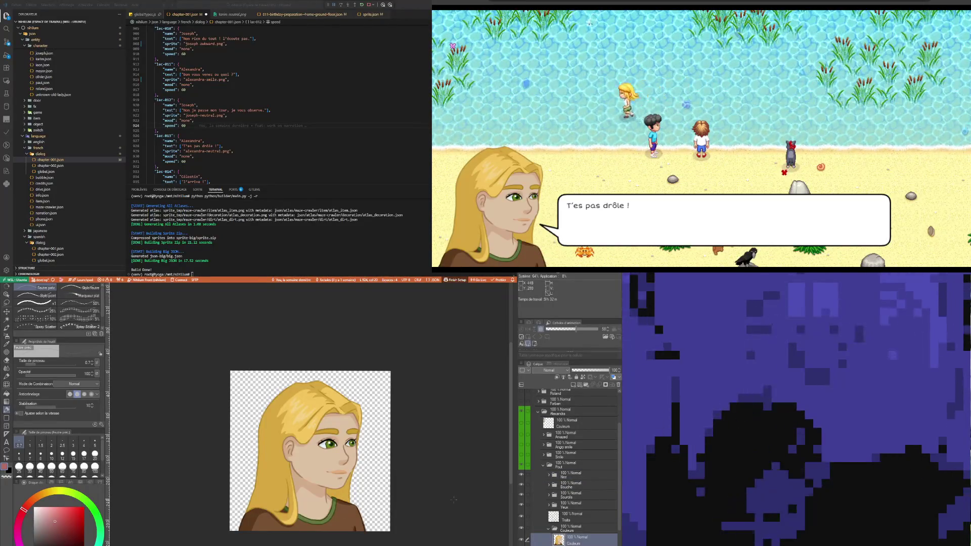
left_click(567, 475)
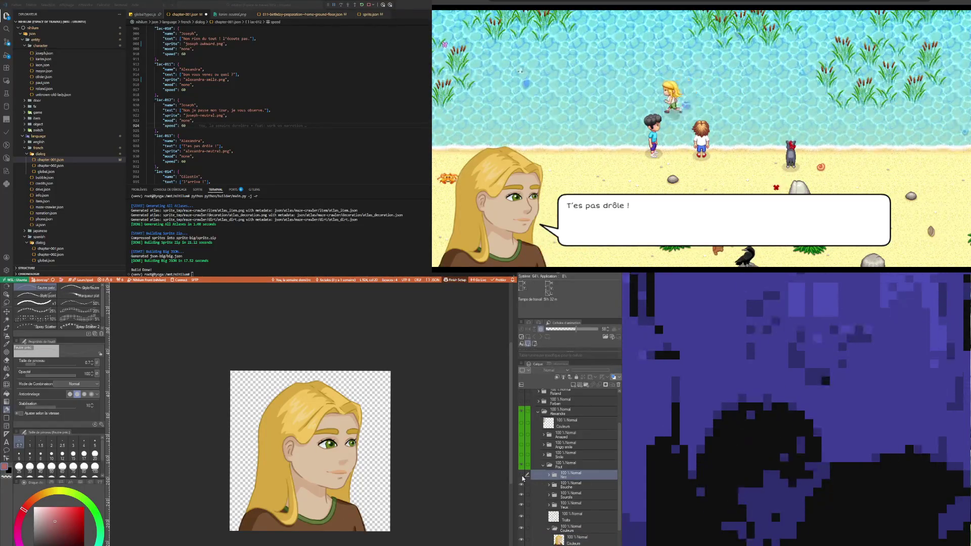
left_click(585, 539)
scroll(306, 443, "up", 5)
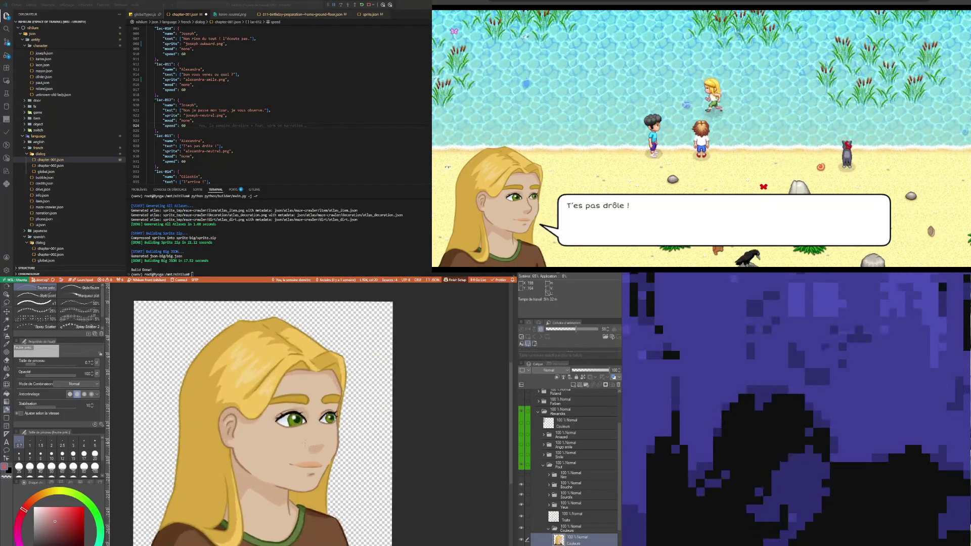
Pick the skin tone at brush size 17, hide the eyes and eyebrows, and show the mouth.
left_click(306, 443, "alt")
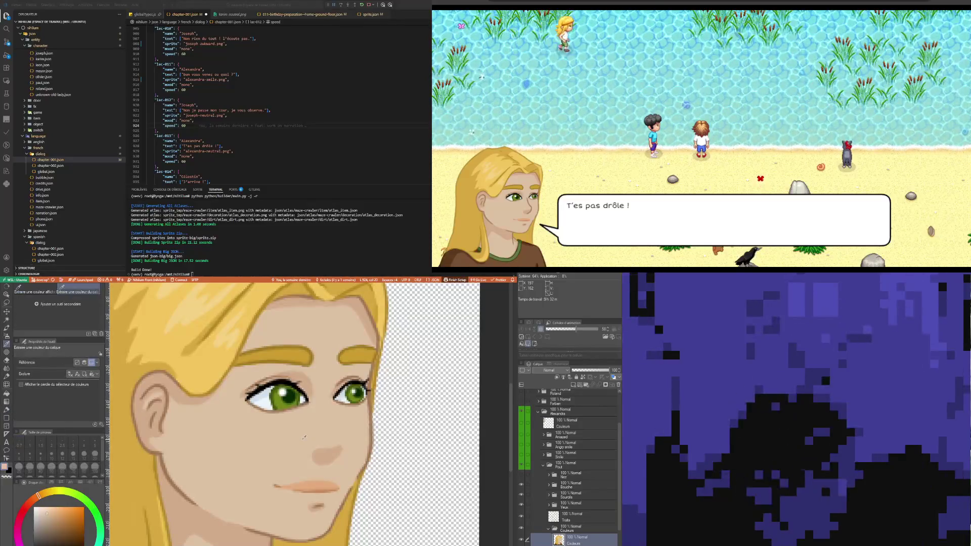
left_click(84, 454)
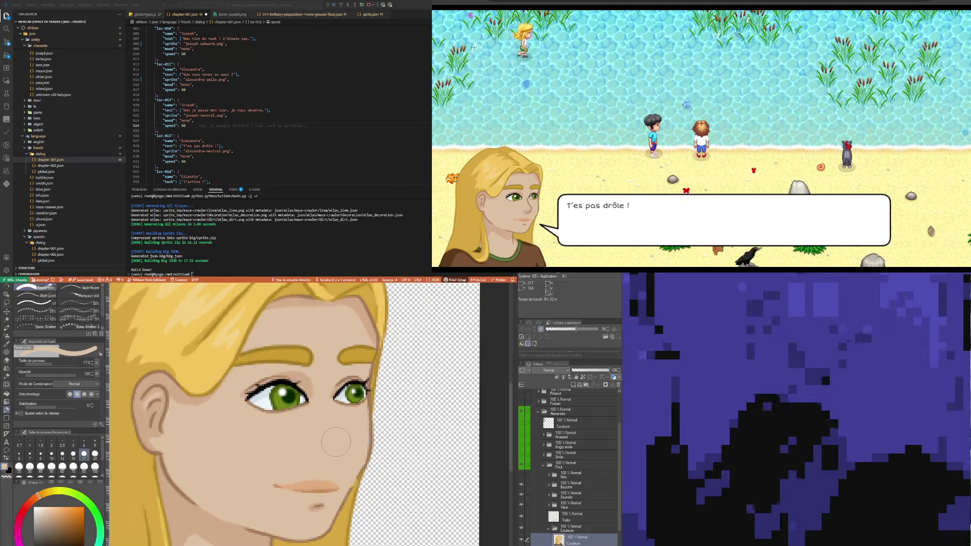
scroll(317, 463, "down", 5)
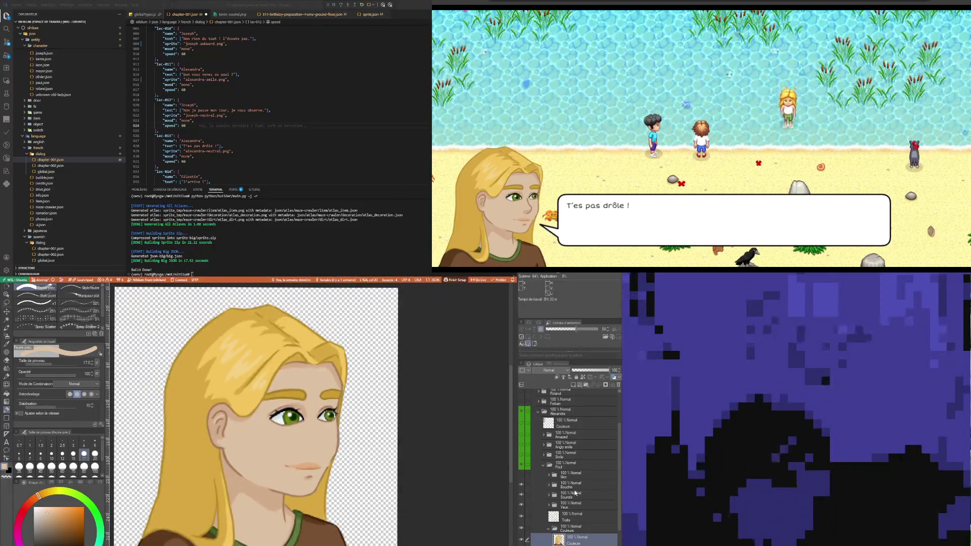
left_click(571, 485)
left_click(520, 504)
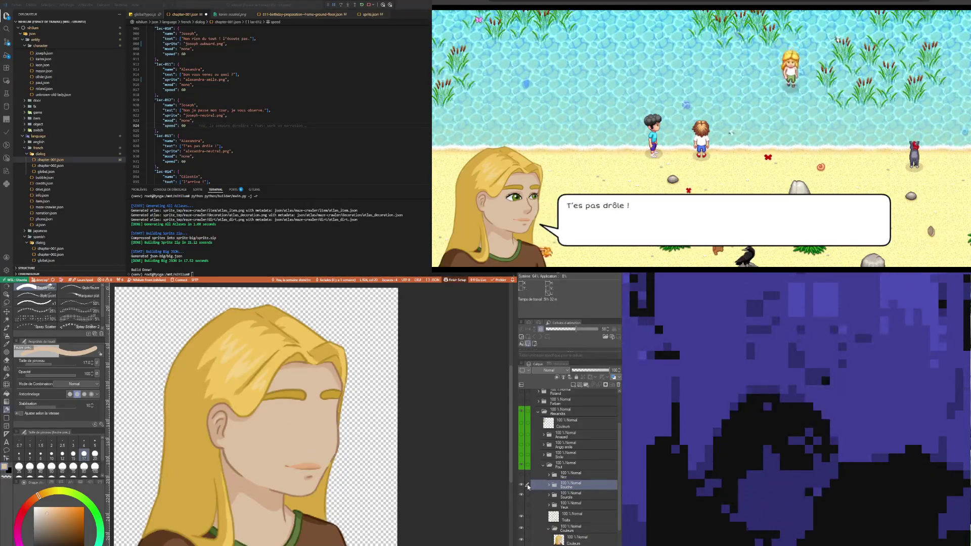
left_click(526, 495)
left_click(521, 495)
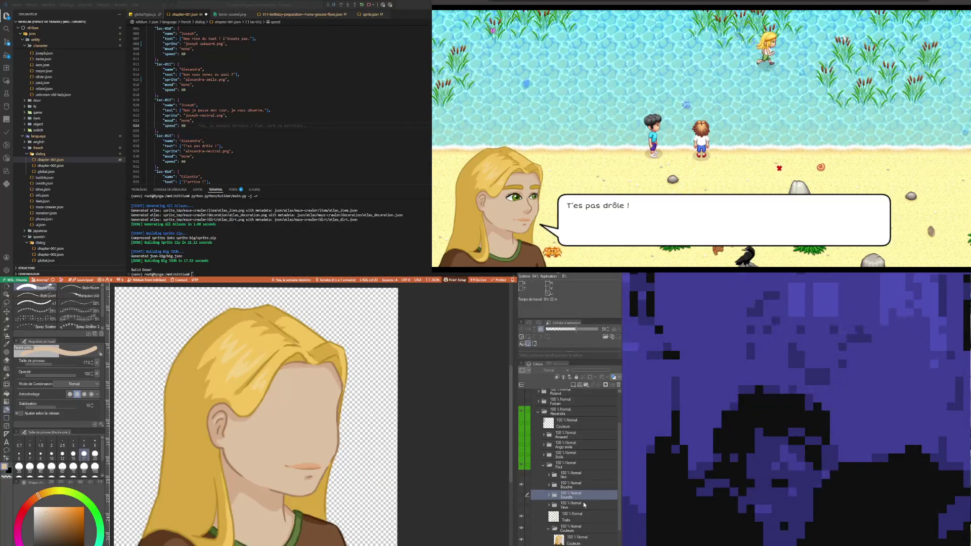
left_click(524, 485)
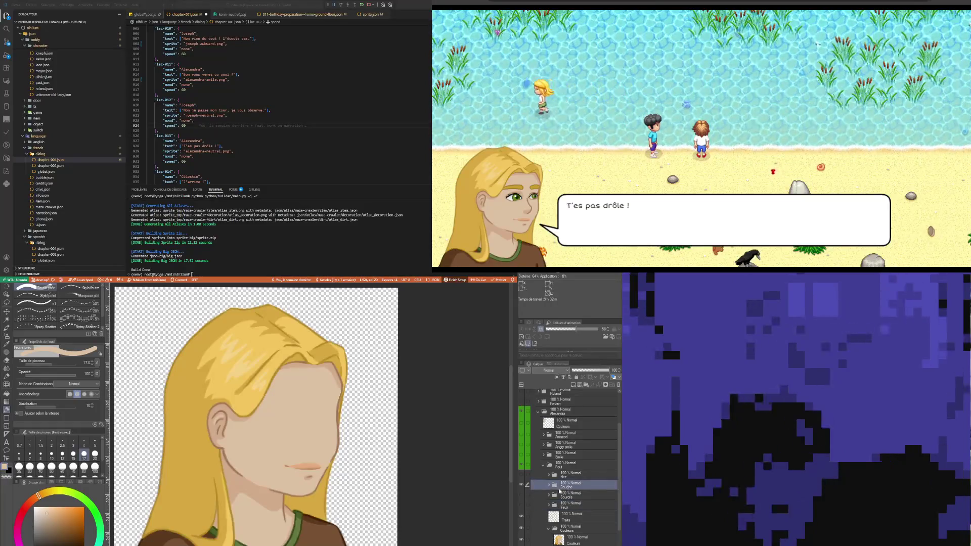
left_click(521, 486)
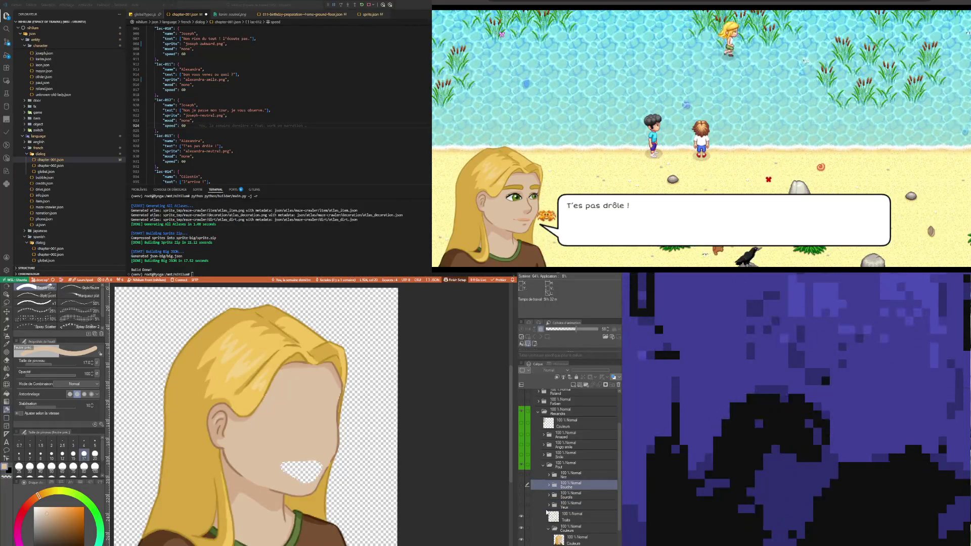
Paint skin colour over the mouth hole on the Couleurs layer and zoom out.
left_click(569, 528)
left_click(568, 539)
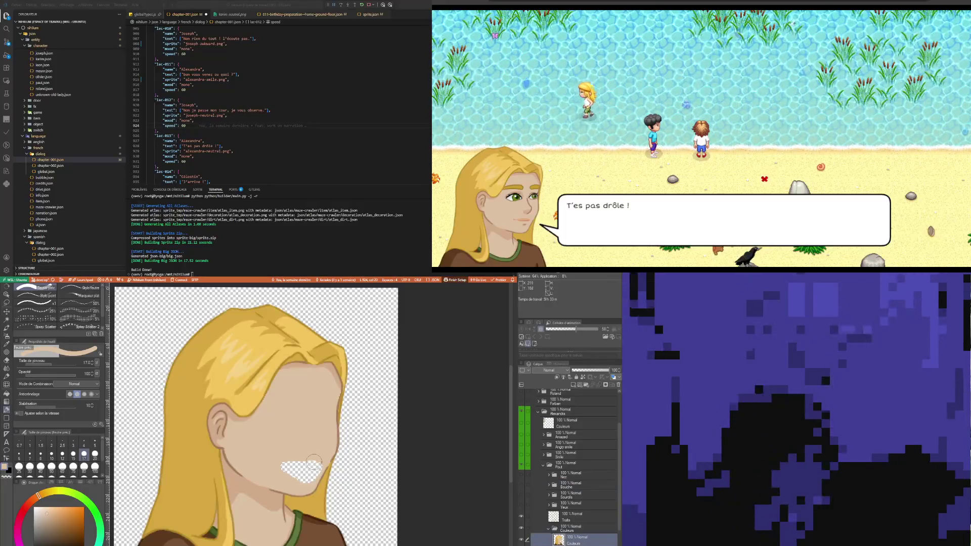
left_click_drag(315, 466, 293, 466)
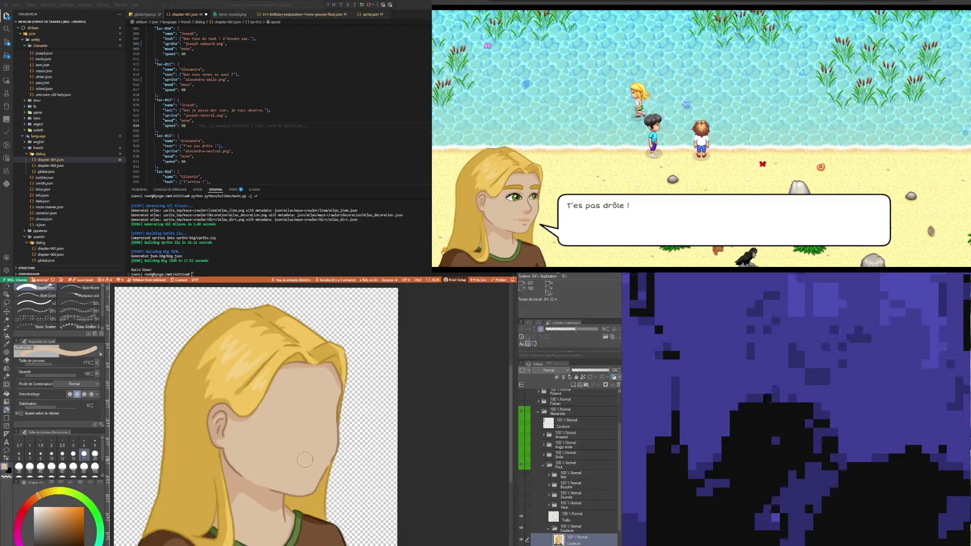
left_click(752, 161)
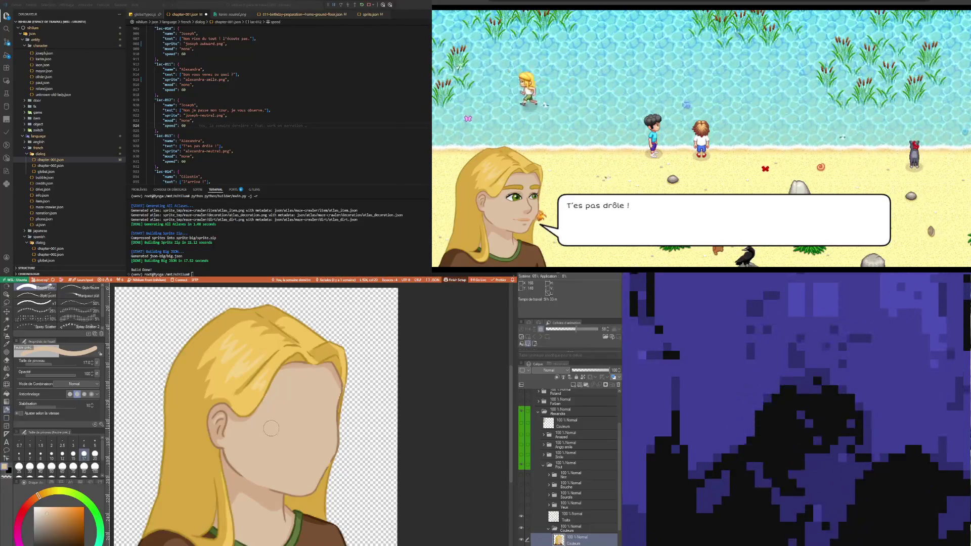
scroll(271, 428, "up", 2)
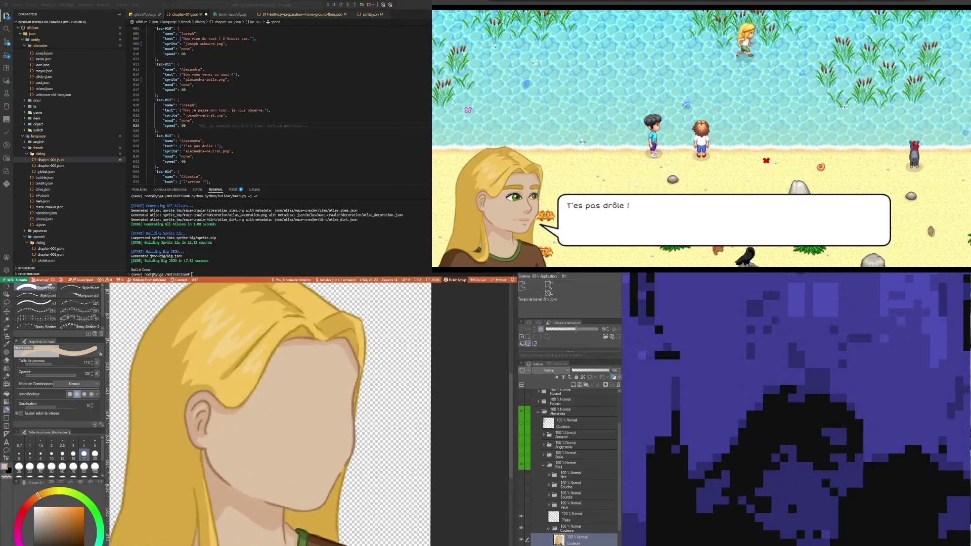
key("ctrl+minus")
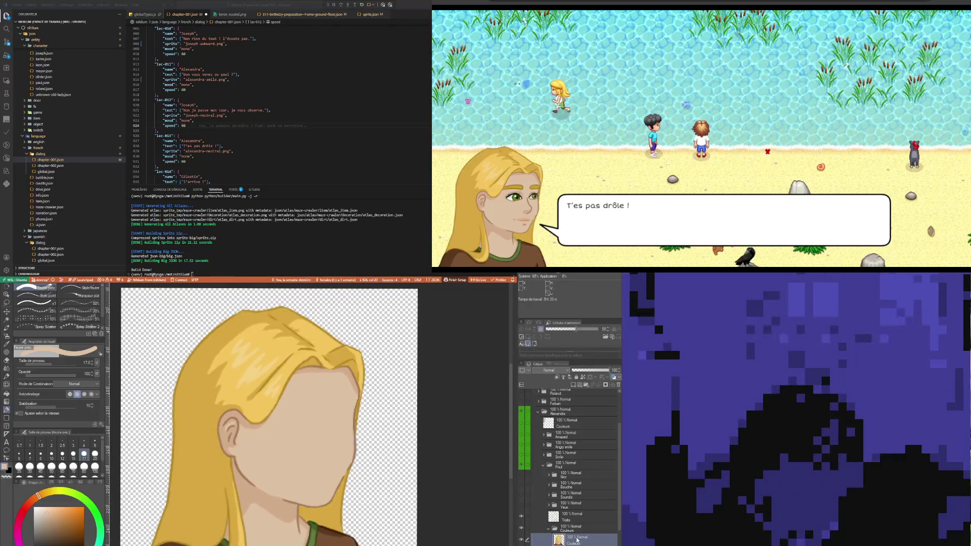
Add a layer above Nez and sketch vertical centre, eye-line and chin guide strokes.
left_click(567, 433)
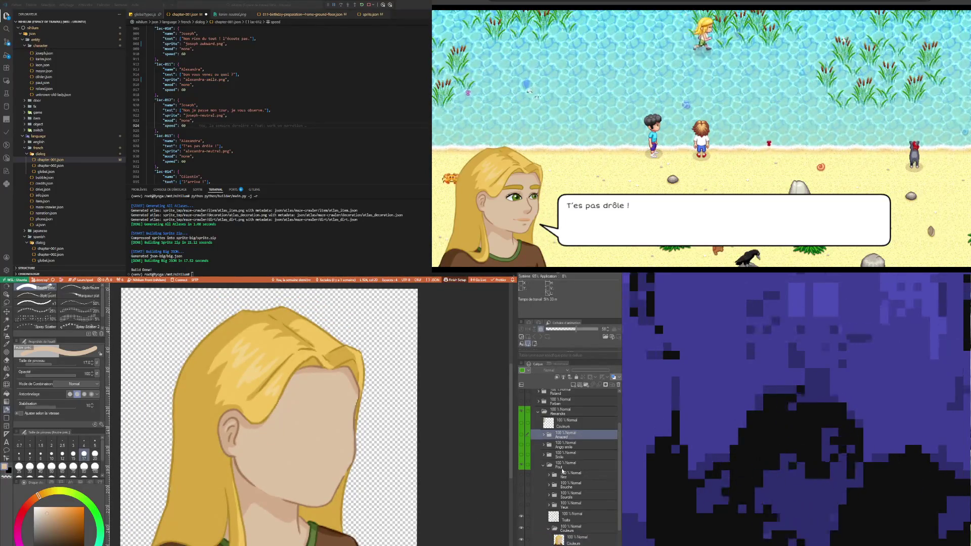
left_click(570, 476)
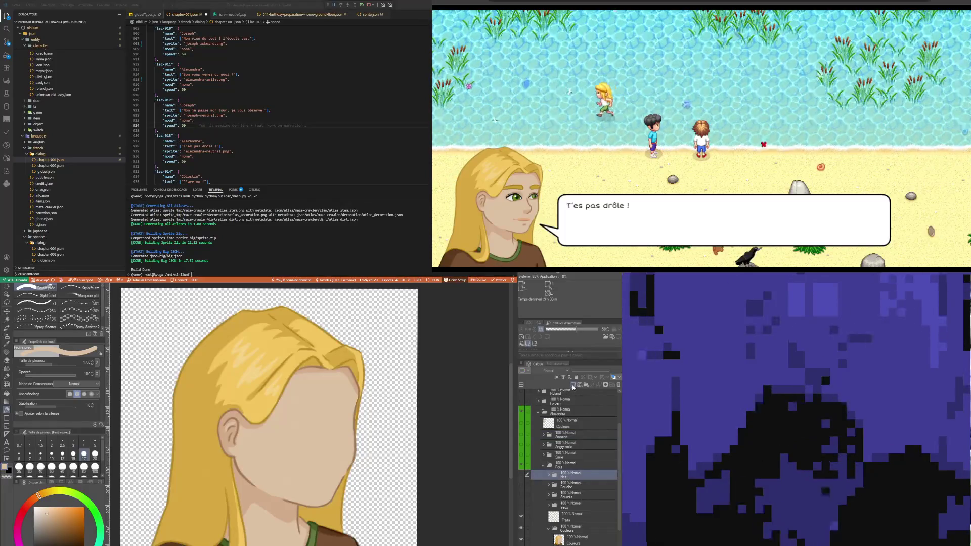
left_click(574, 384)
left_click(523, 423)
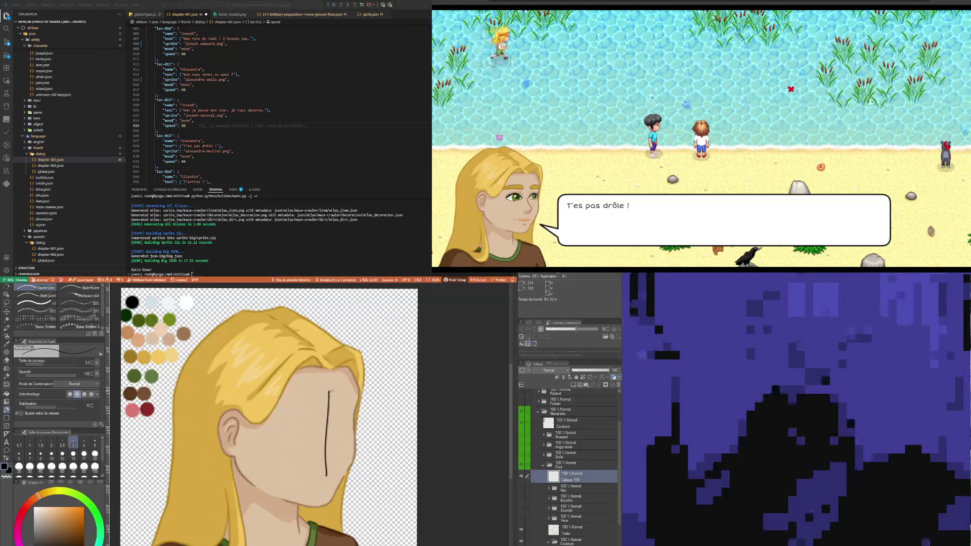
key("ctrl+z")
left_click_drag(331, 385, 326, 493)
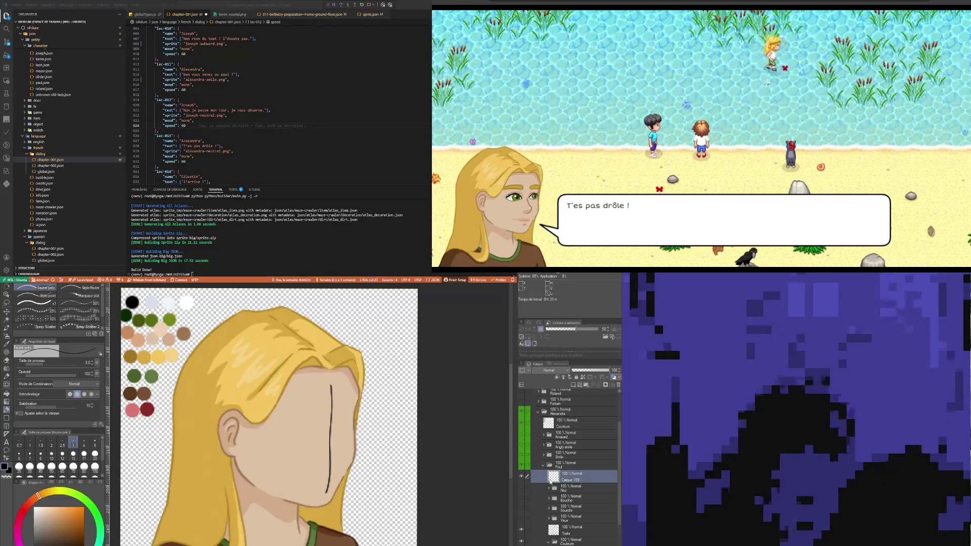
left_click_drag(296, 429, 350, 422)
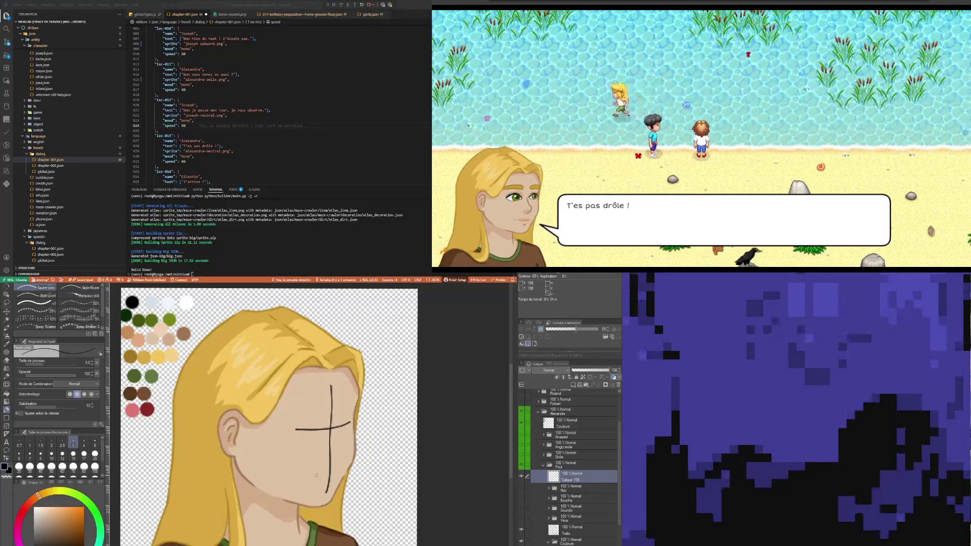
left_click_drag(322, 475, 343, 469)
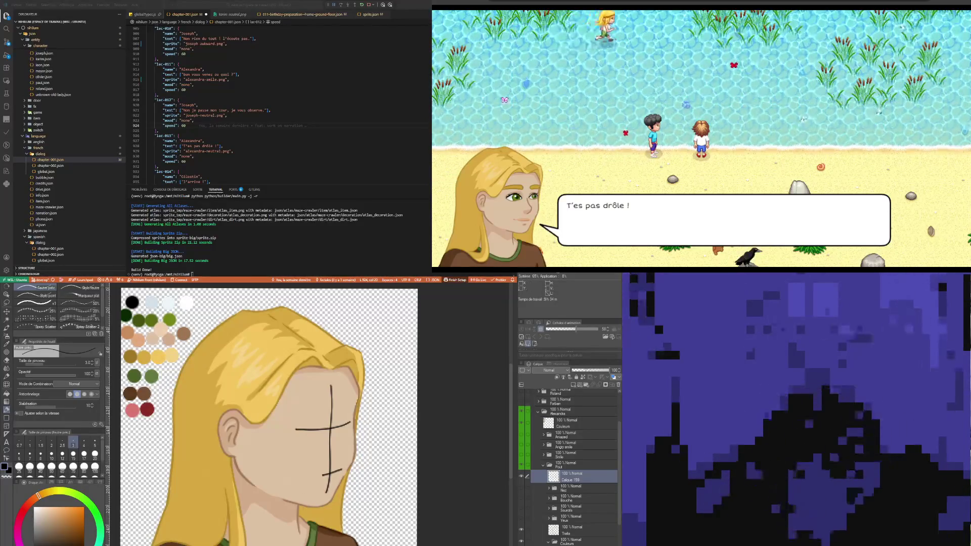
Lower the guide layer's opacity to 23% and add an empty layer above it.
left_click(585, 370)
left_click(580, 369)
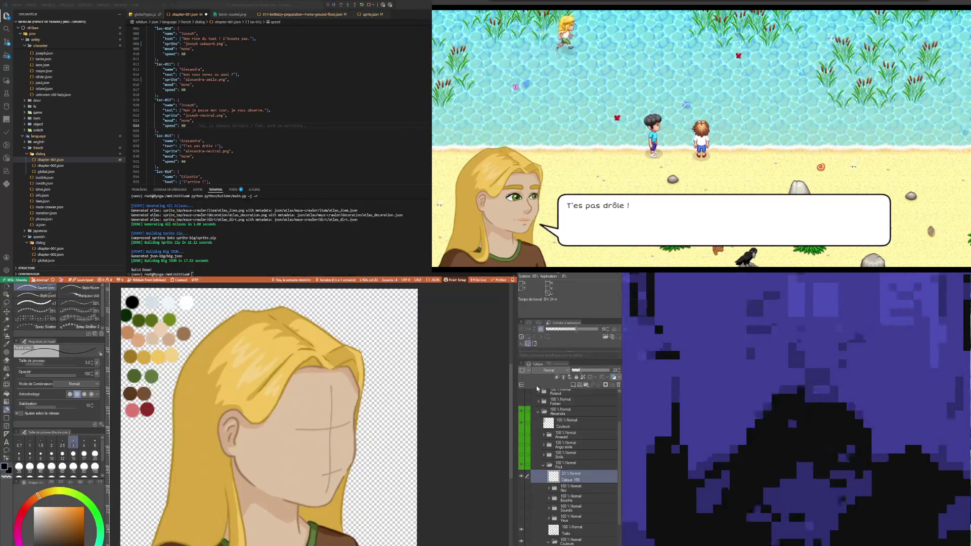
left_click(573, 384)
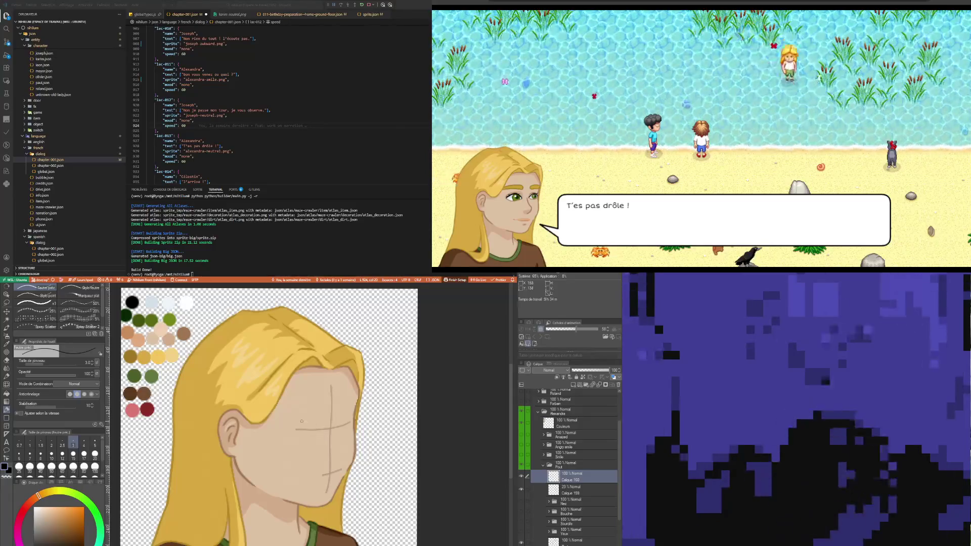
Sketch two closed-eye lines along the eye line, then undo both.
left_click_drag(298, 419, 325, 428)
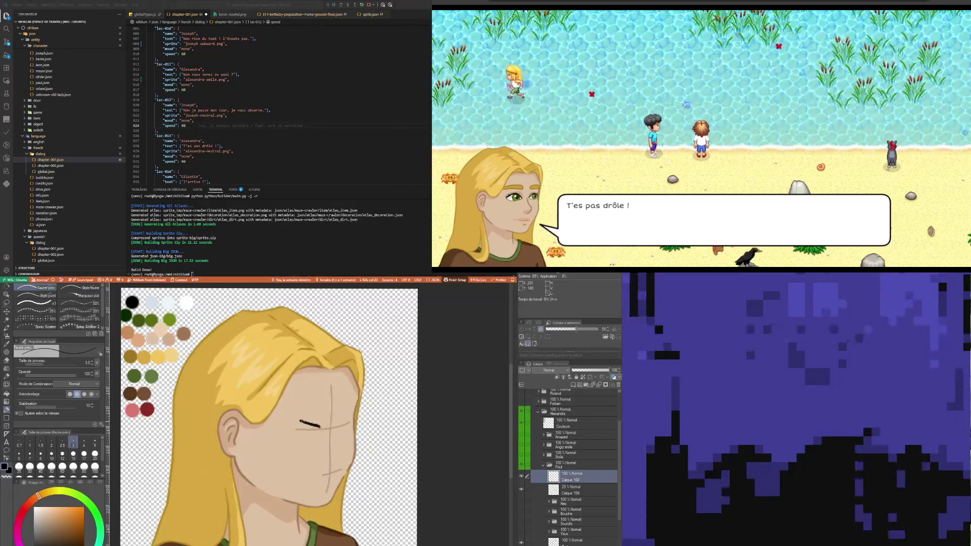
left_click_drag(334, 427, 349, 415)
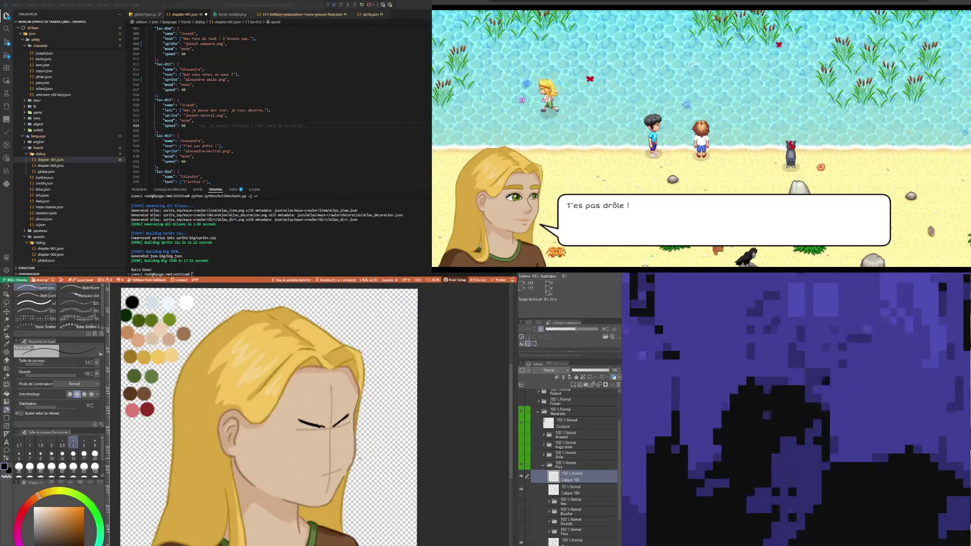
key("ctrl+z")
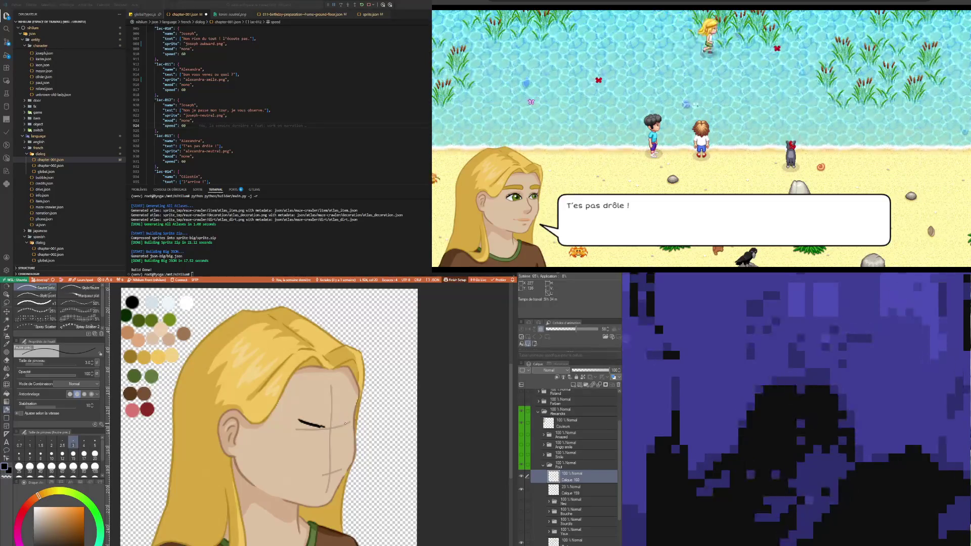
key("ctrl+z")
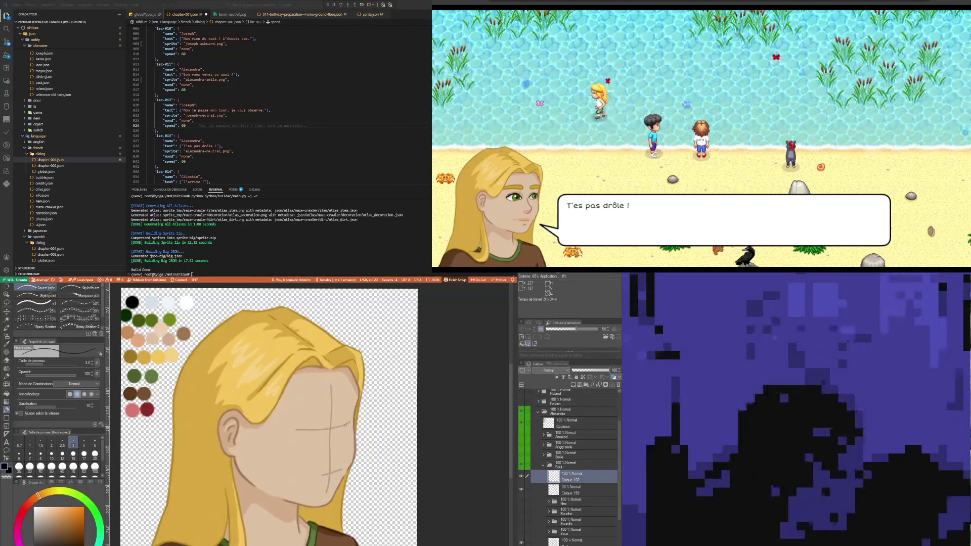
Pick a warm tan from the face, draw a slanted angry brow, then sample brown from the palette.
key("i")
left_click(303, 420)
key("p")
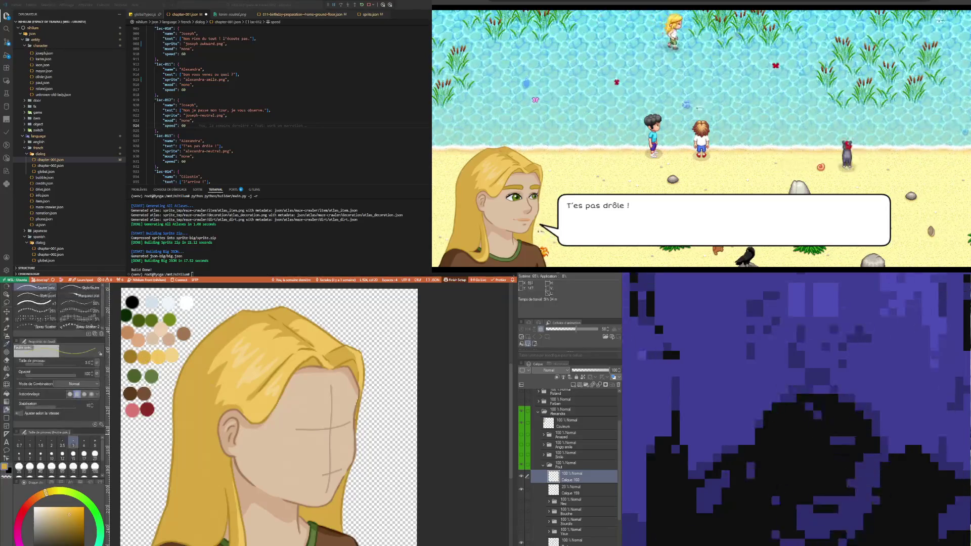
mouse_move(298, 421)
left_mouse_down()
mouse_move(323, 430)
mouse_move(347, 418)
left_mouse_up()
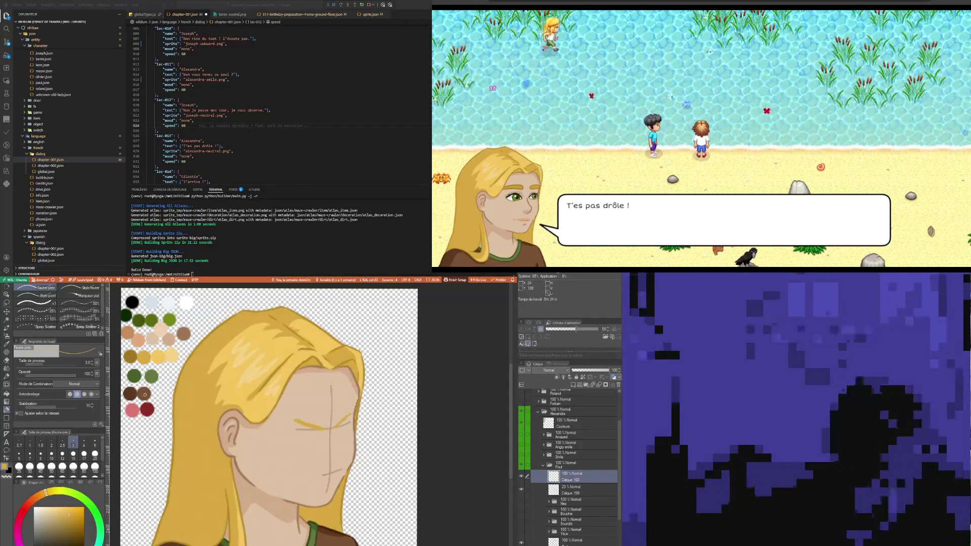
key("i")
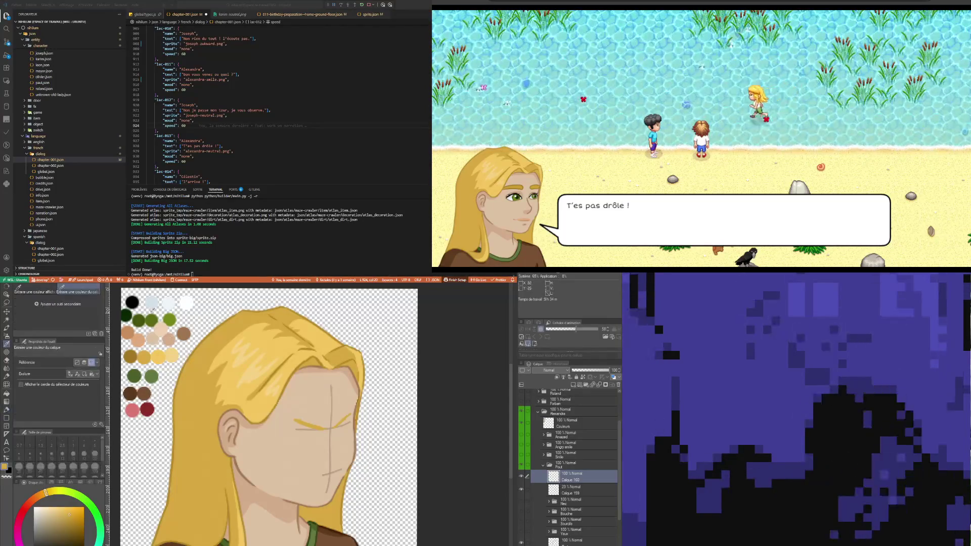
left_click(183, 333)
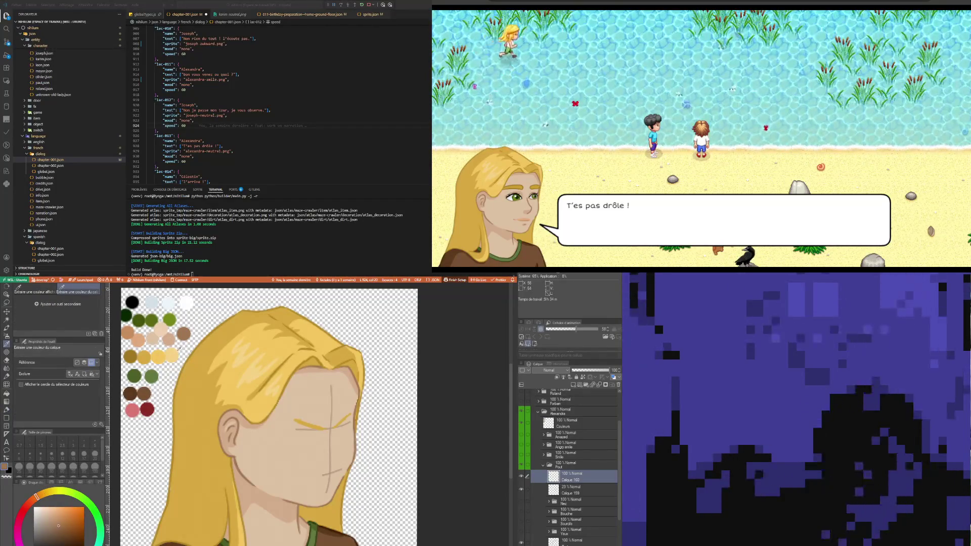
Outline the second eye in brown and colour a dark green iris inside the eye.
key("p")
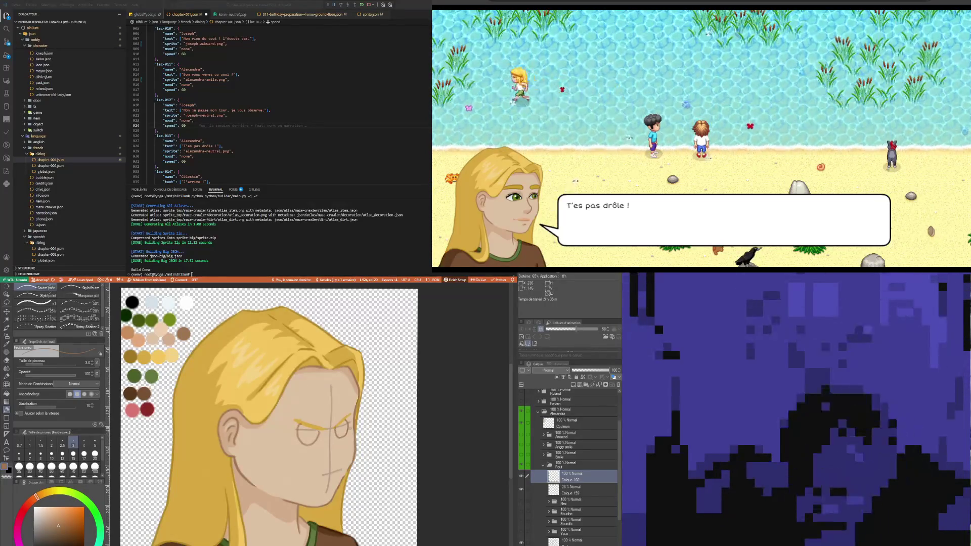
mouse_move(335, 428)
left_mouse_down()
mouse_move(339, 438)
mouse_move(347, 420)
left_mouse_up()
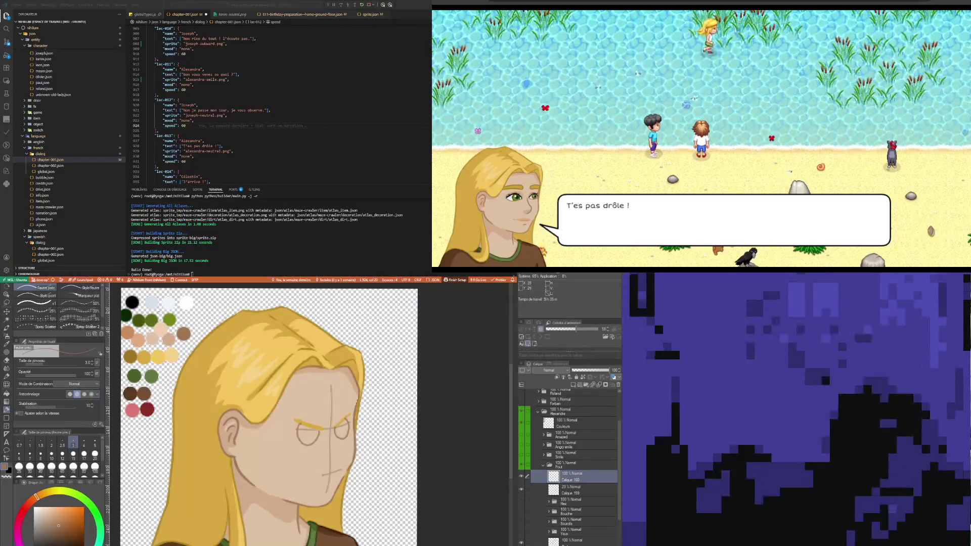
key("i")
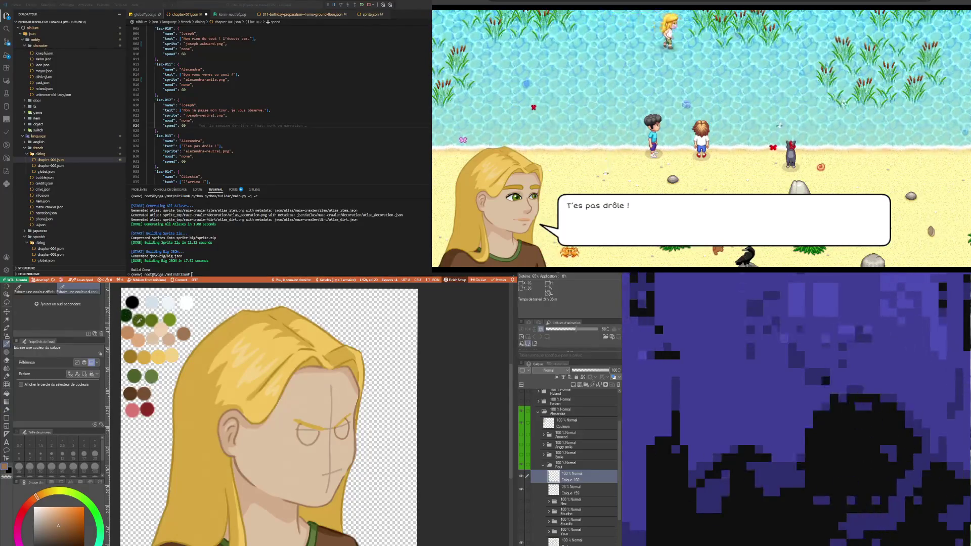
left_click(139, 320, "alt")
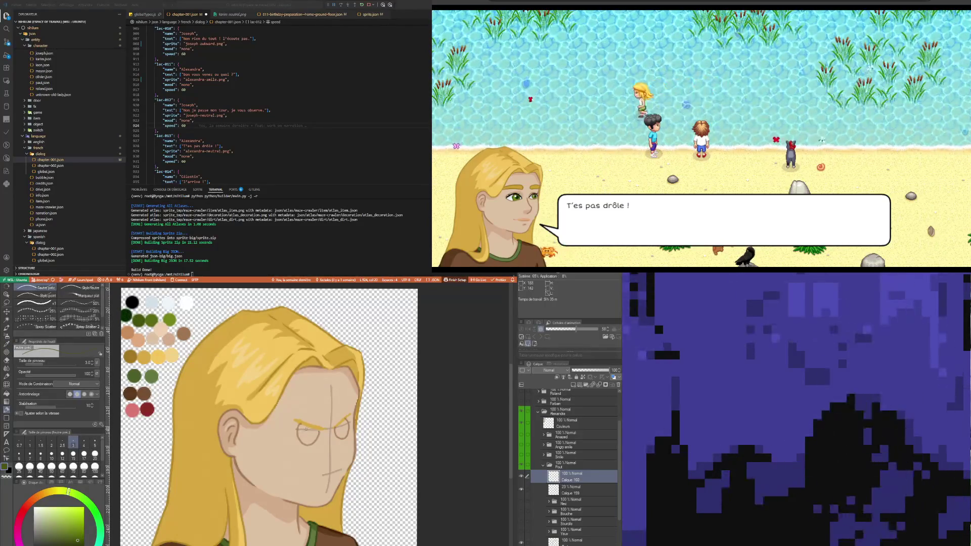
left_click_drag(305, 428, 307, 433)
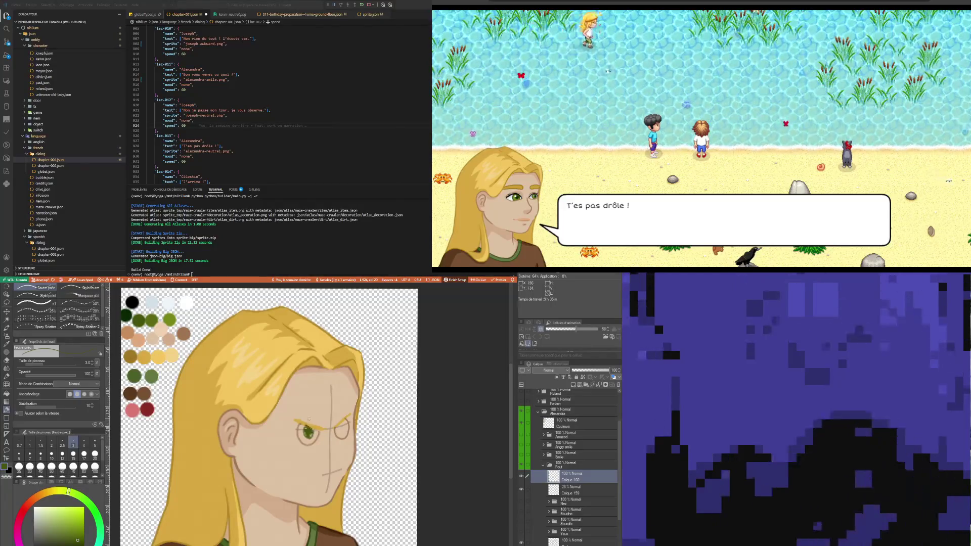
left_click_drag(306, 430, 311, 430)
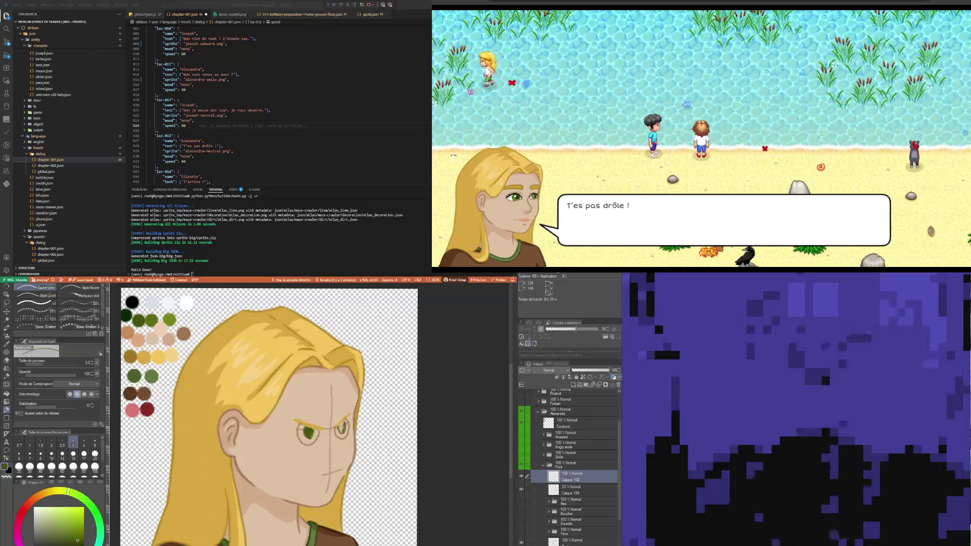
Compare the eye with and without the green pupil, then draw with sampled orange-brown.
key("ctrl+z")
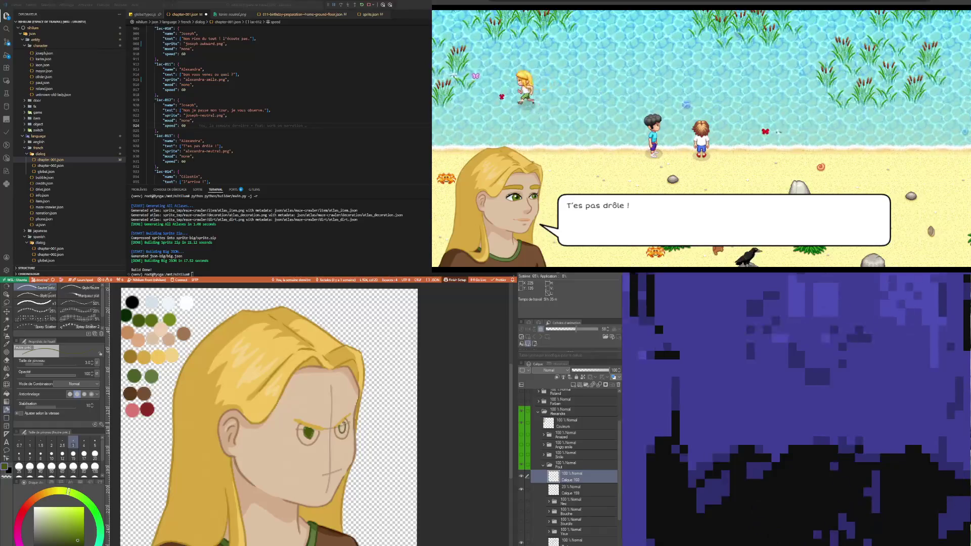
key("ctrl+y")
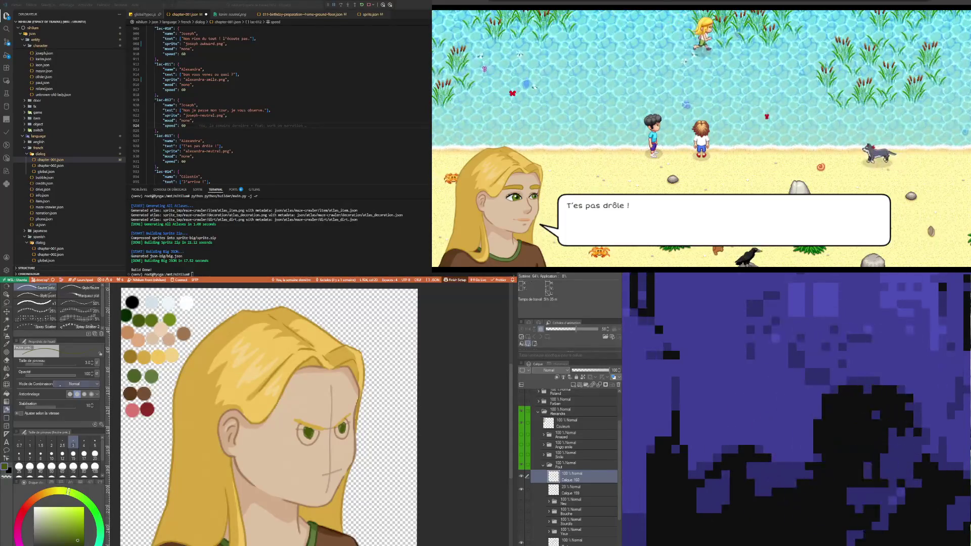
key("i")
left_click(183, 334)
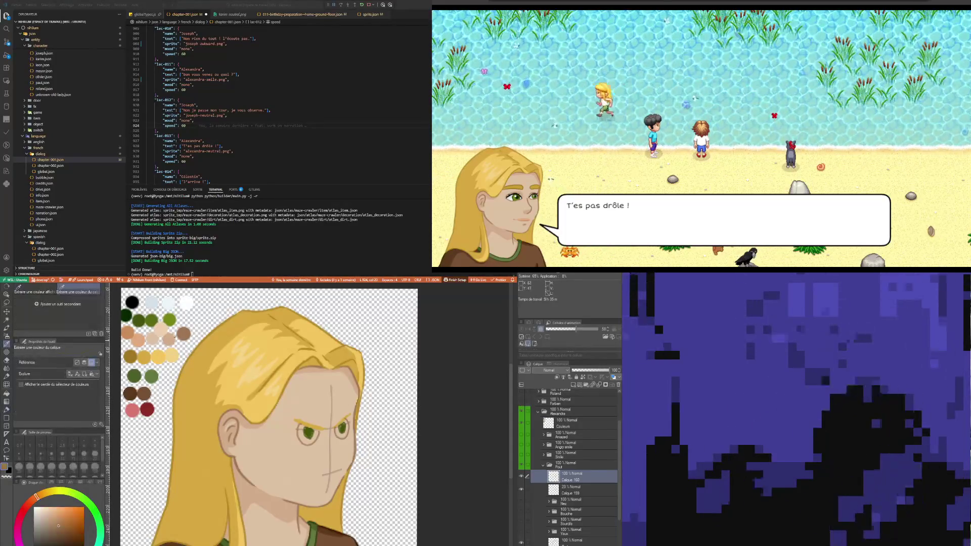
key("p")
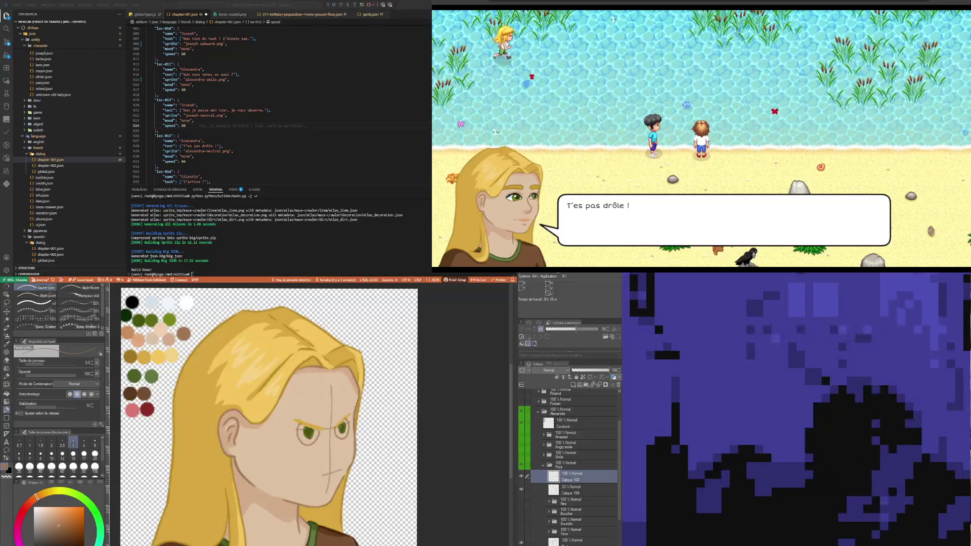
Dab white highlights on the irises, then switch back to the brown palette colour.
key("i")
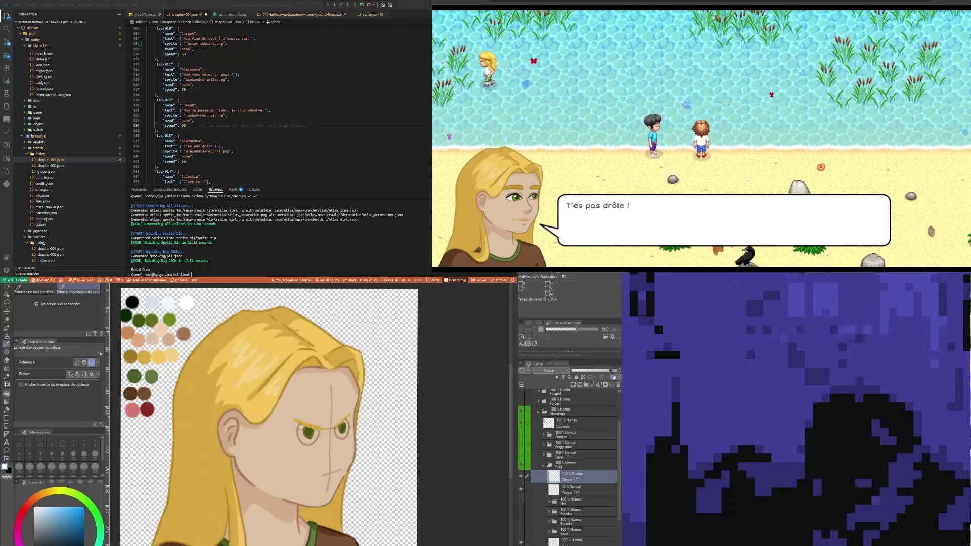
left_click(183, 300)
key("b")
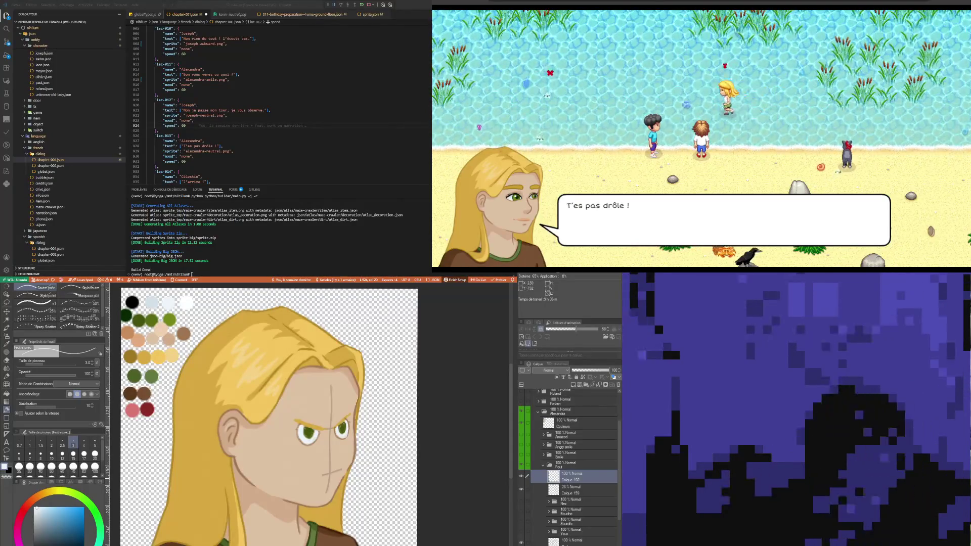
key("i")
left_click(185, 333)
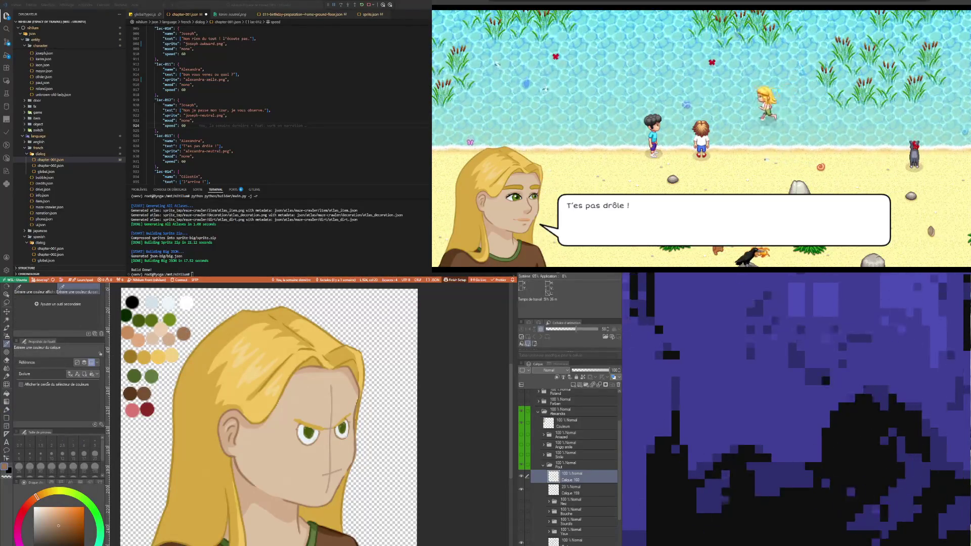
Redraw the puffed-out cheek contour in brown, then sample the face's light skin tone.
key("p")
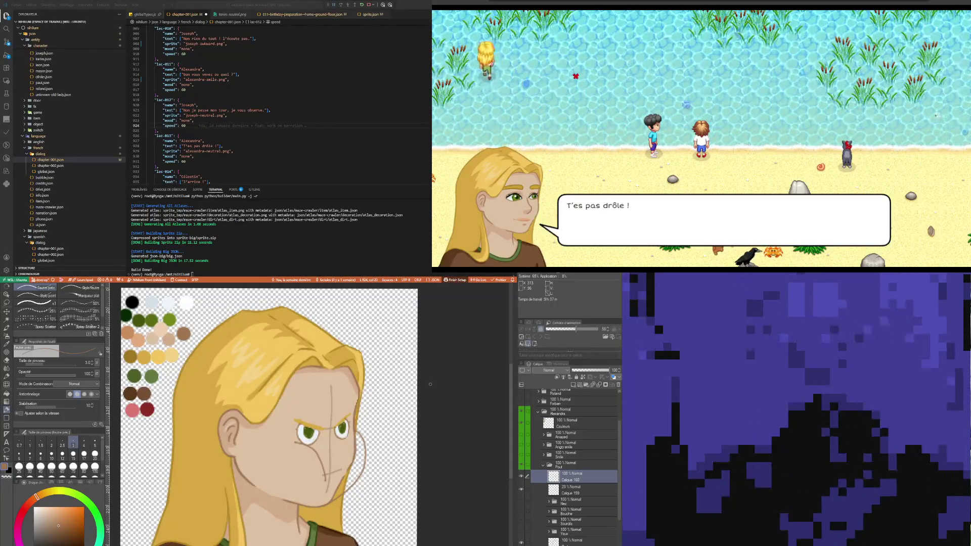
key("i")
left_click(348, 450)
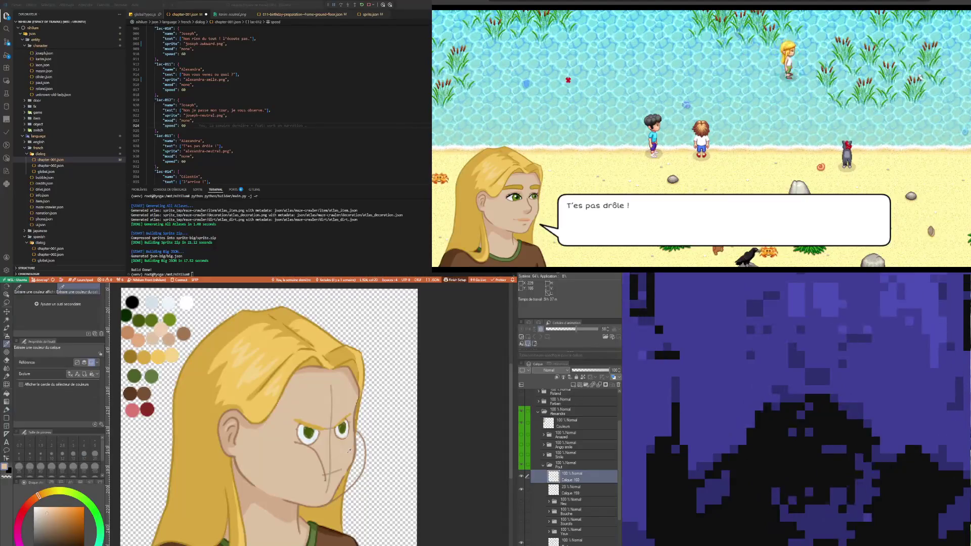
Paint over the old jaw line in skin tone, then sketch a lip shape with a size-3 brush.
key("p")
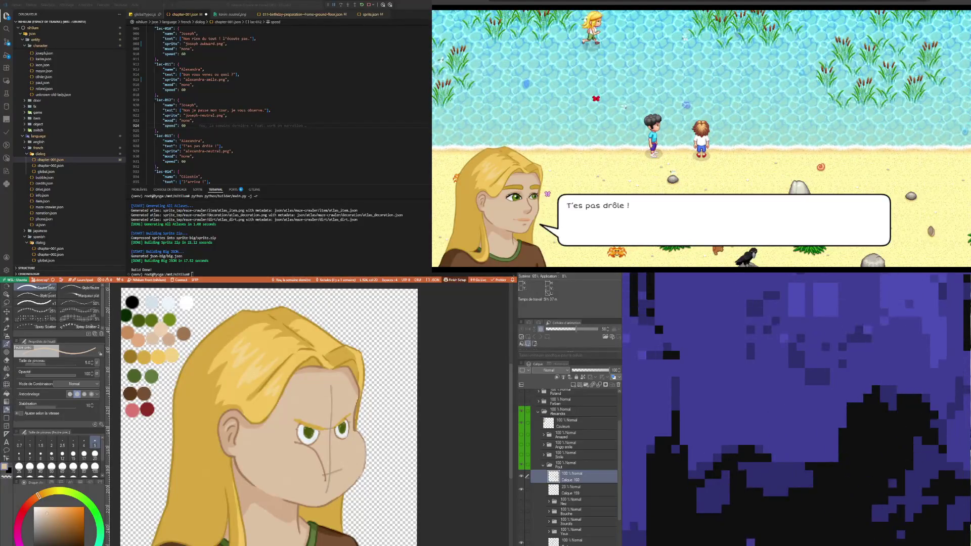
key("i")
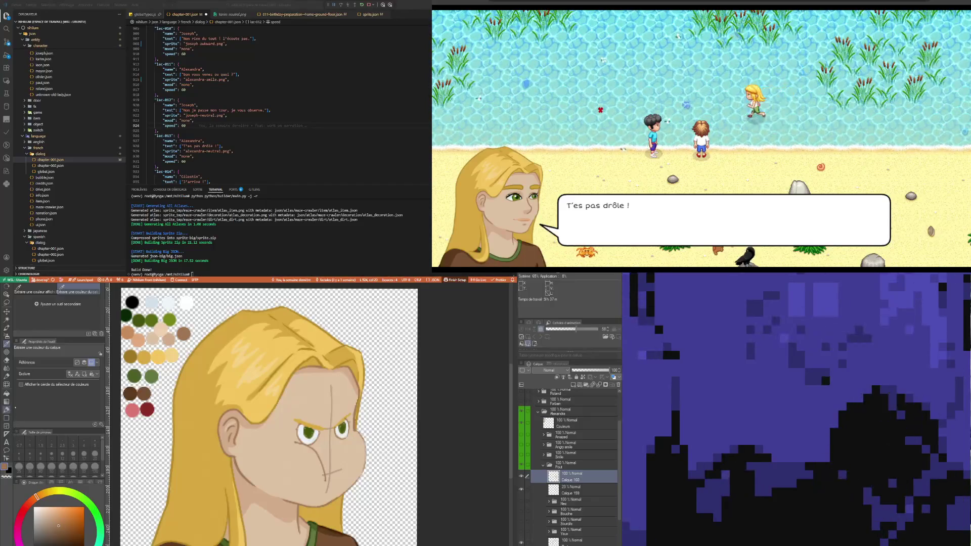
key("p")
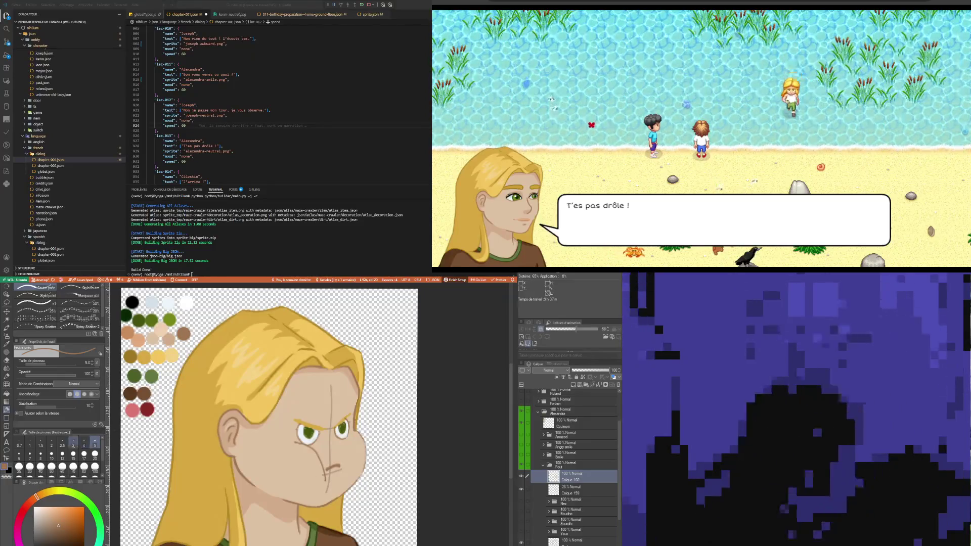
left_click(73, 442)
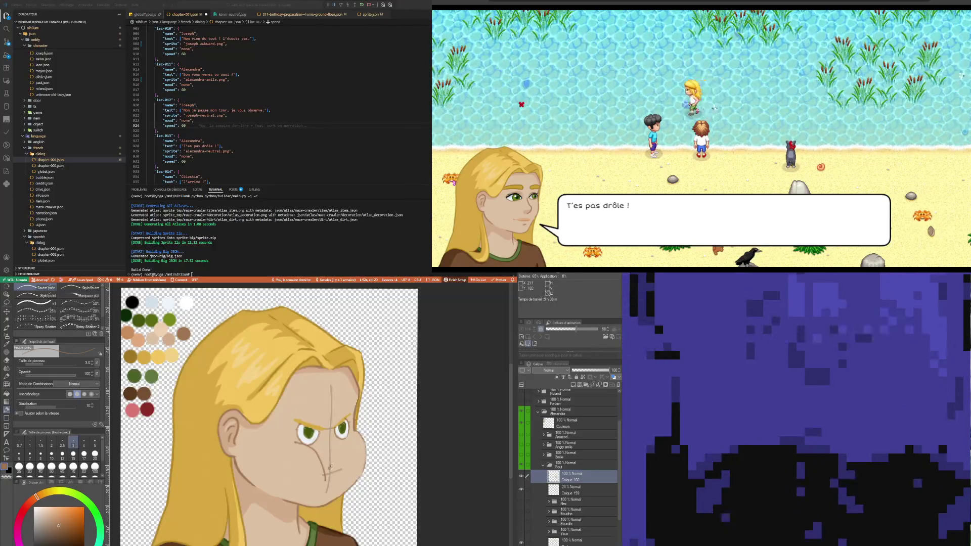
left_click_drag(331, 466, 328, 478)
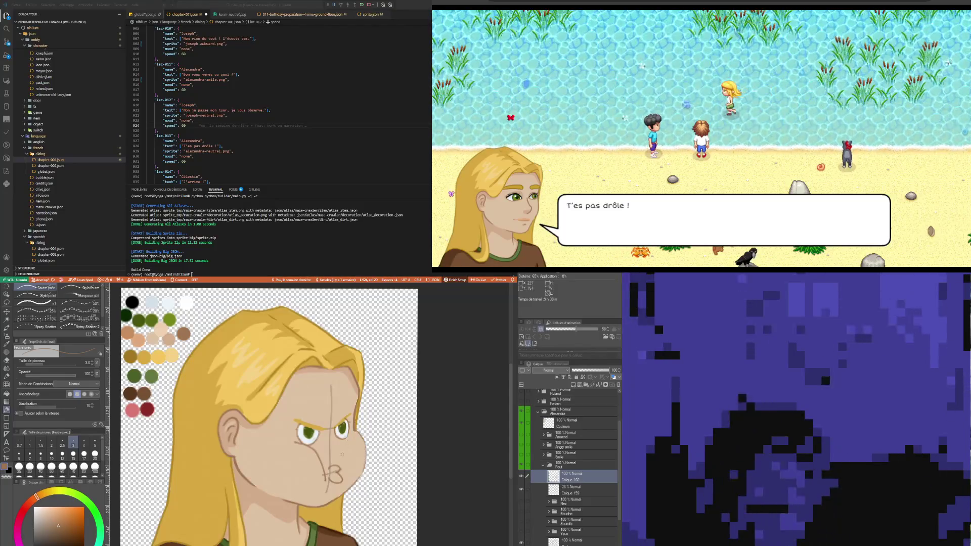
Undo the lip stroke and sample red as the blush colour.
key("ctrl+z")
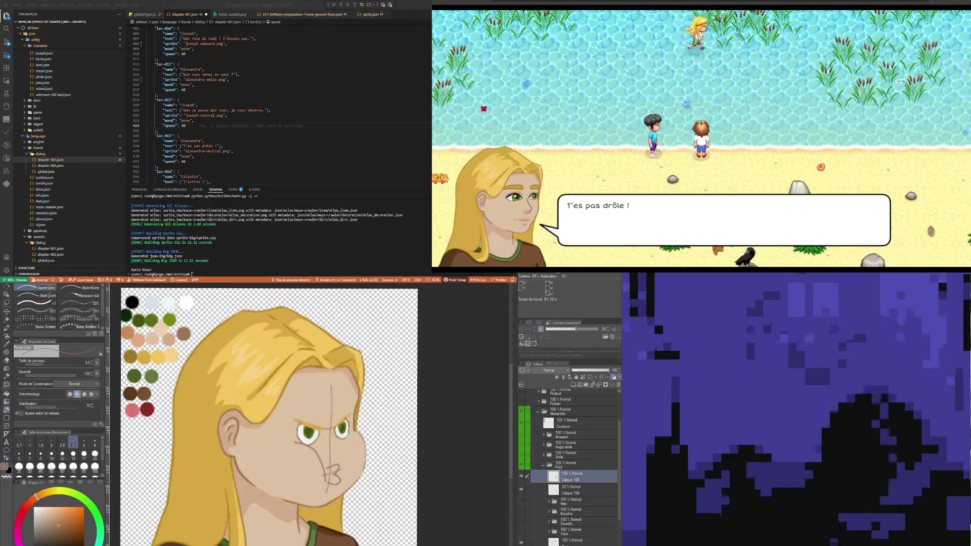
key("i")
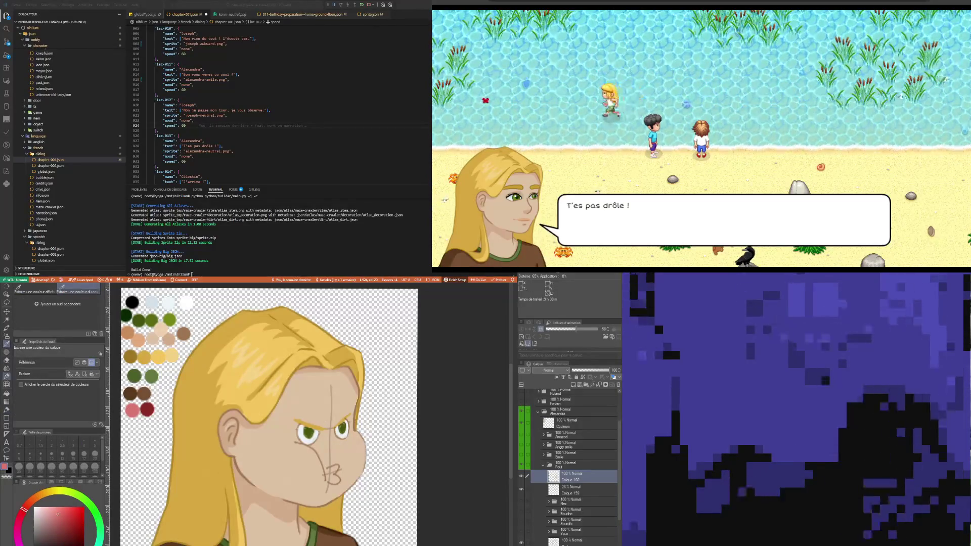
Hatch red blush strokes beside the nose and across the left cheek.
key("p")
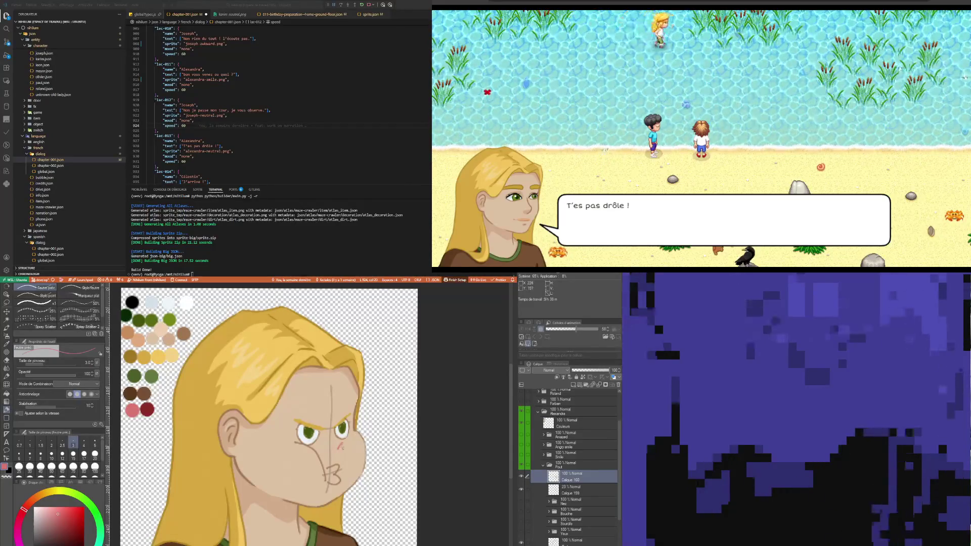
left_click_drag(337, 448, 342, 444)
left_click_drag(344, 446, 349, 442)
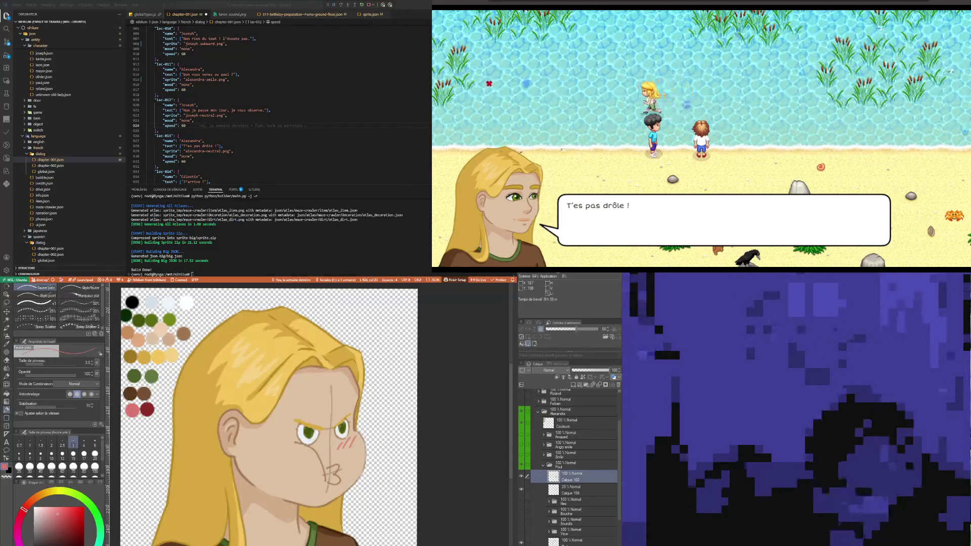
left_click_drag(269, 453, 308, 444)
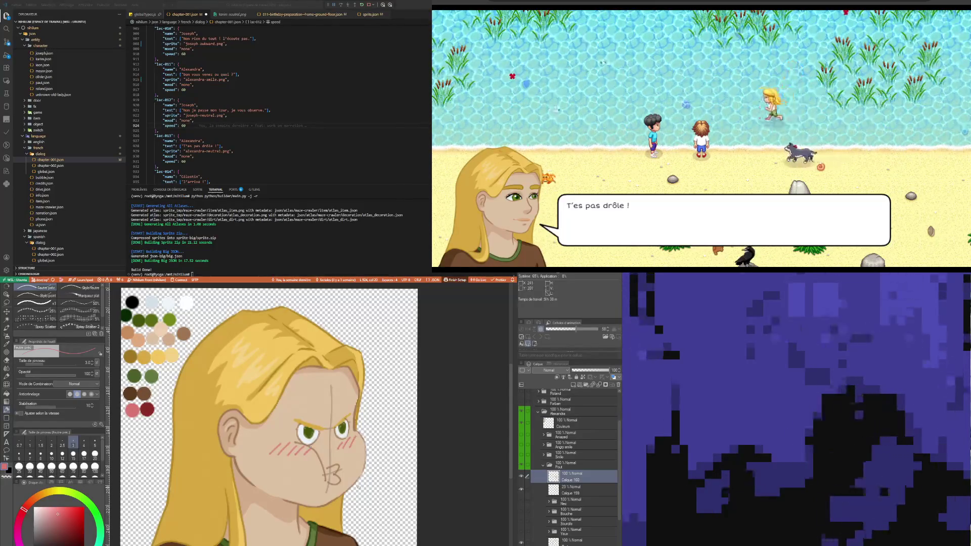
Thicken the left eyebrow with the sampled yellow hair colour.
key("i")
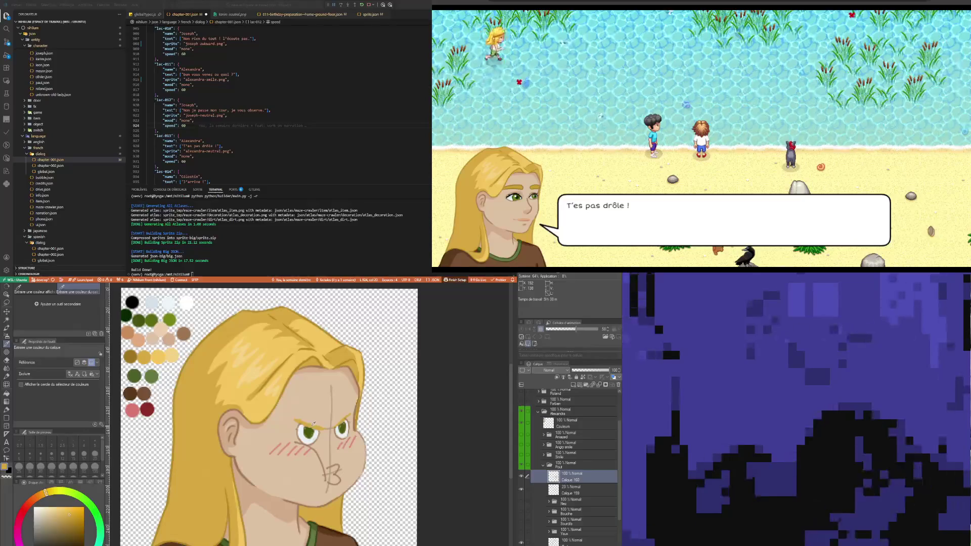
key("p")
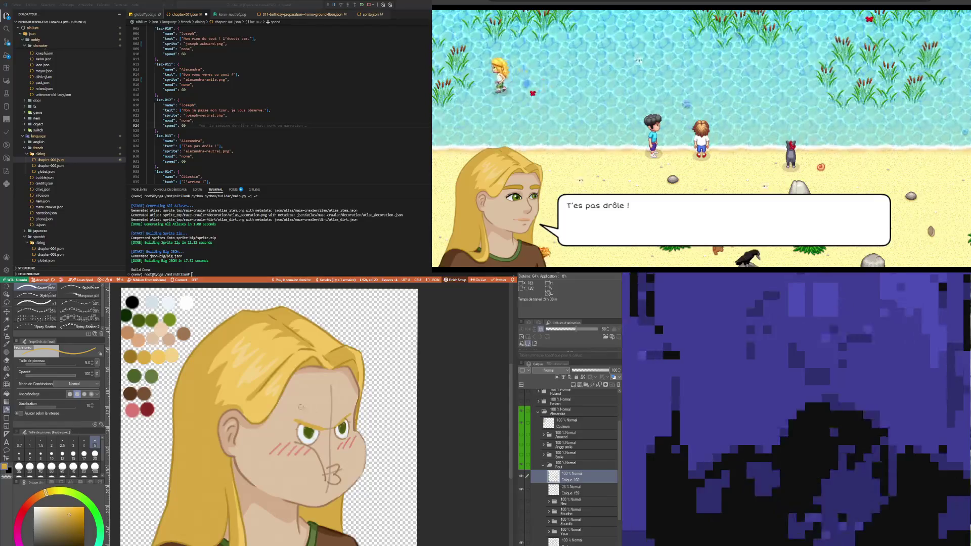
left_click_drag(299, 406, 322, 419)
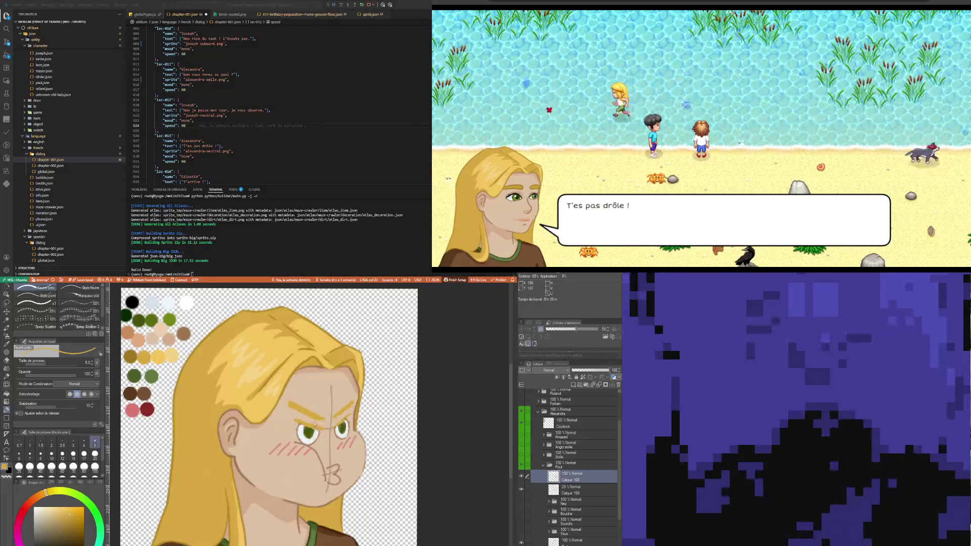
key("e")
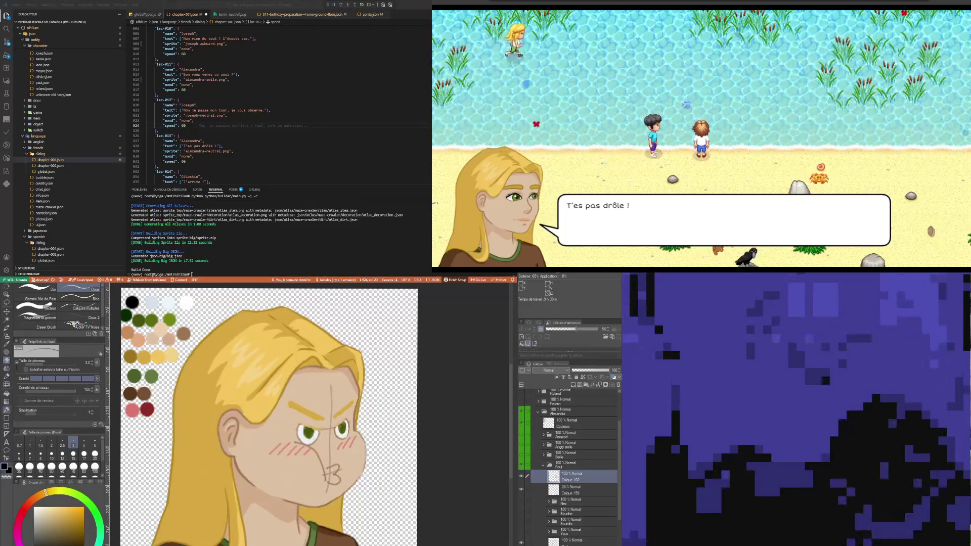
Draw a dark eyelid stroke above the left eye to narrow it angrily.
key("p")
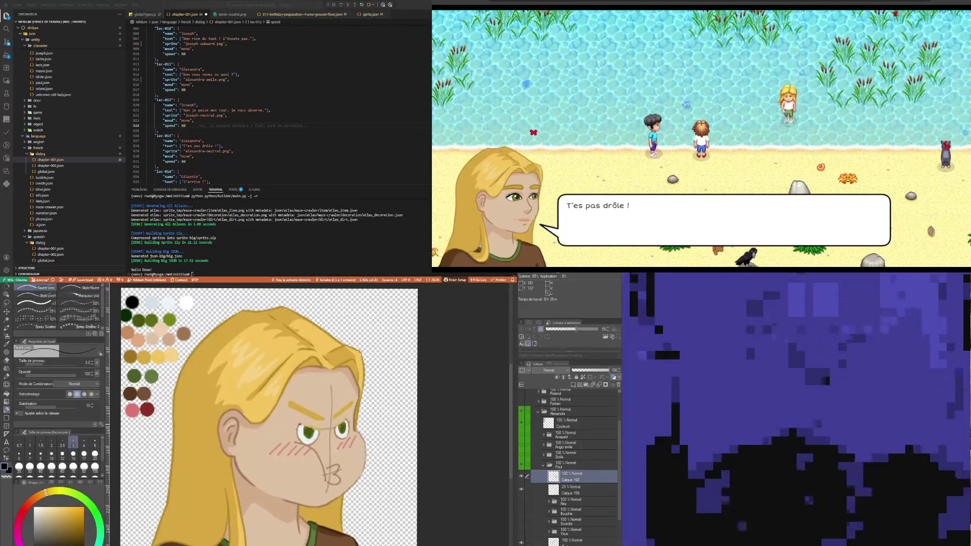
left_click_drag(299, 424, 314, 428)
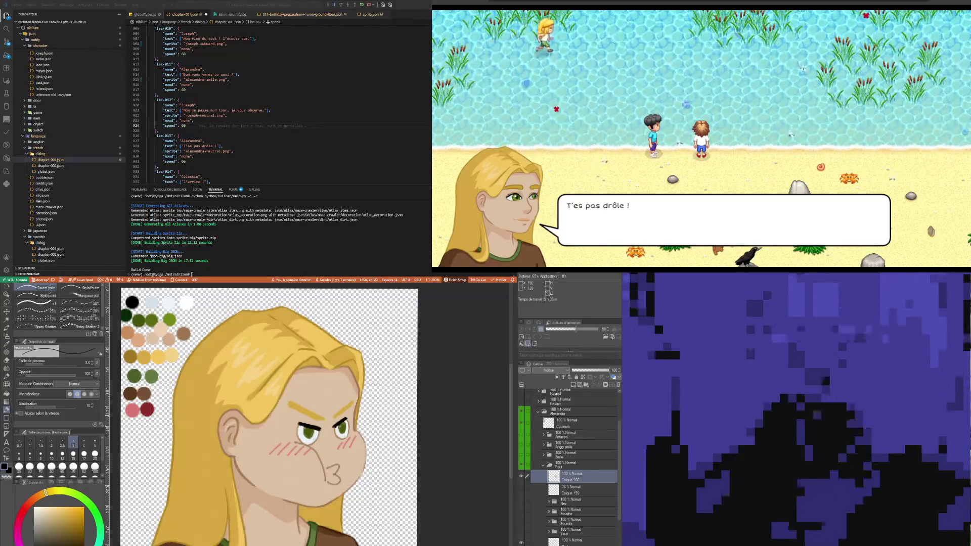
scroll(281, 453, "down", 3)
scroll(281, 453, "up", 4)
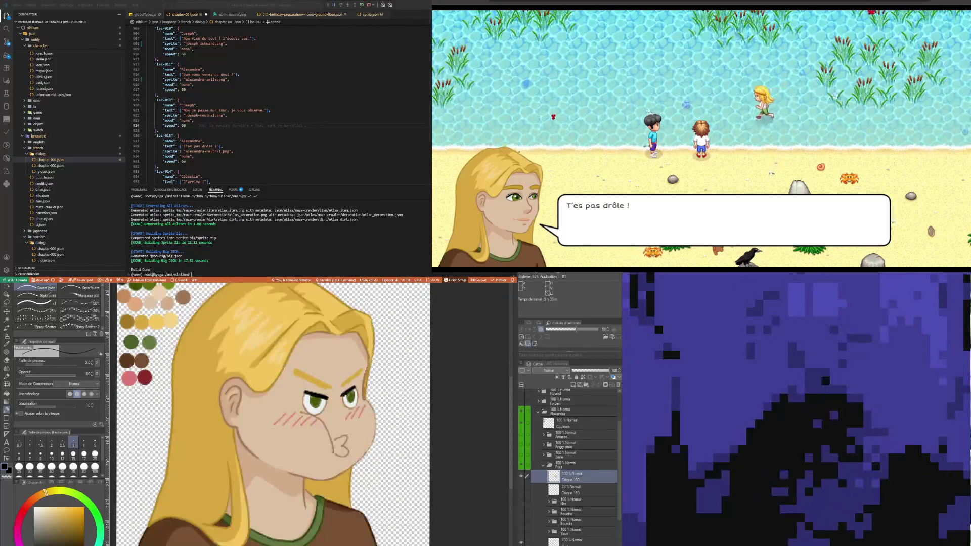
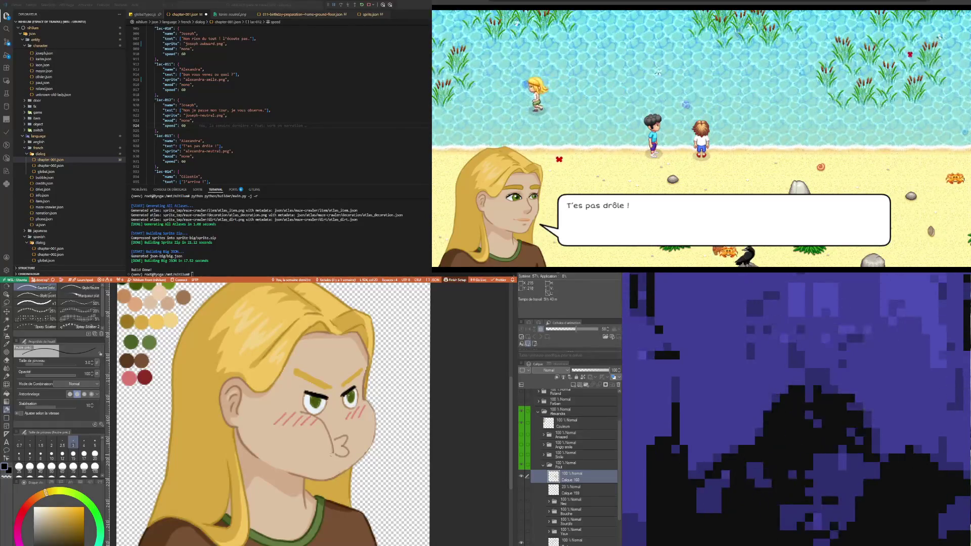
Zoom in on the face, sample the eye's green, and switch to the Lasso selection tool.
key("ctrl+plus")
key("i")
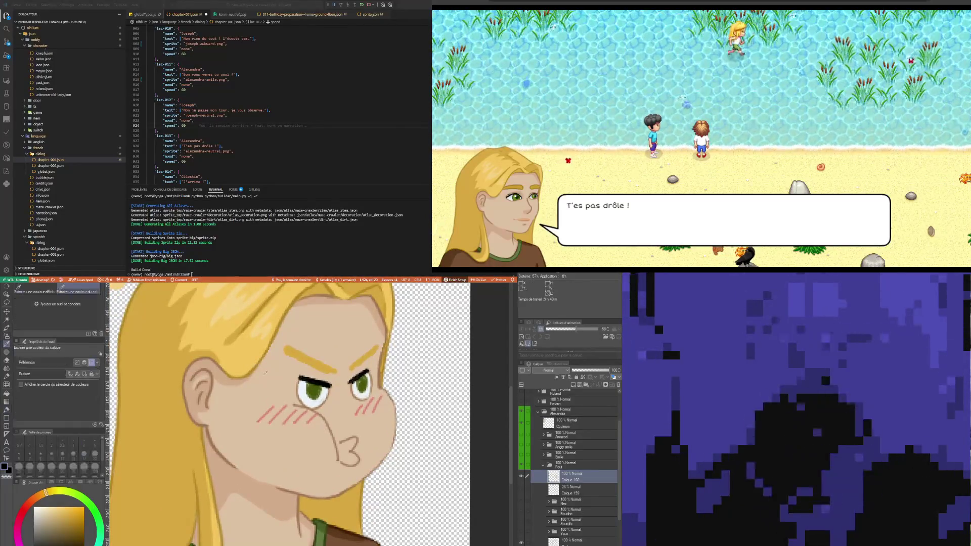
left_click(314, 385, "alt")
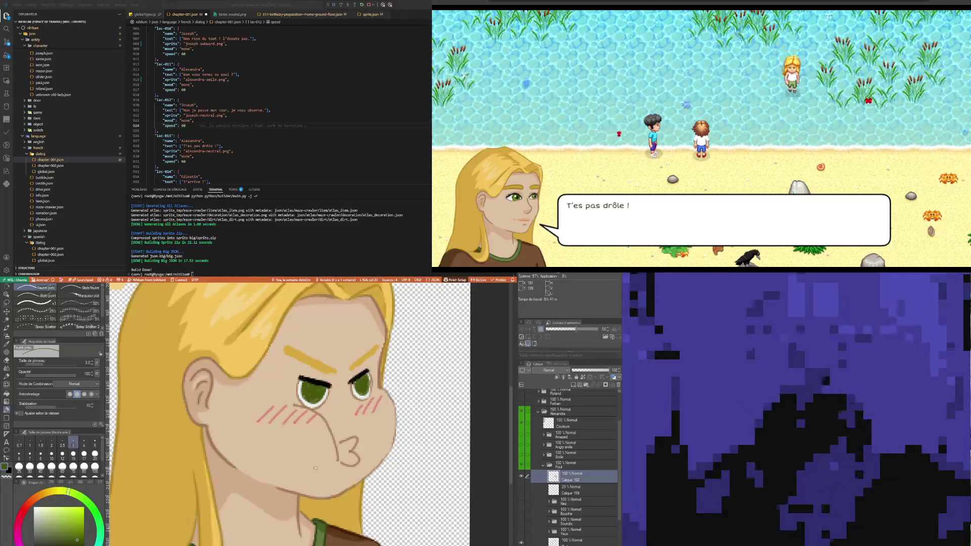
scroll(320, 450, "down", 3)
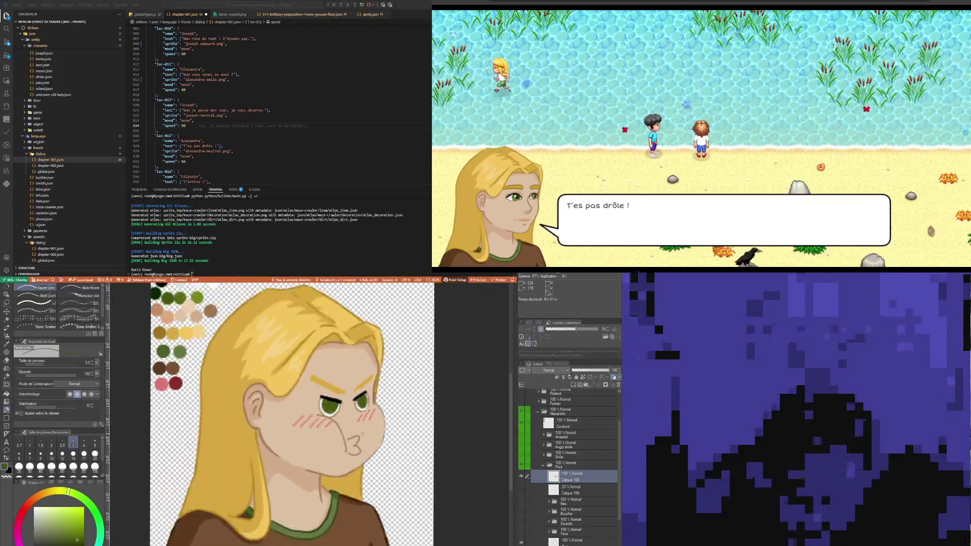
scroll(361, 436, "up", 2)
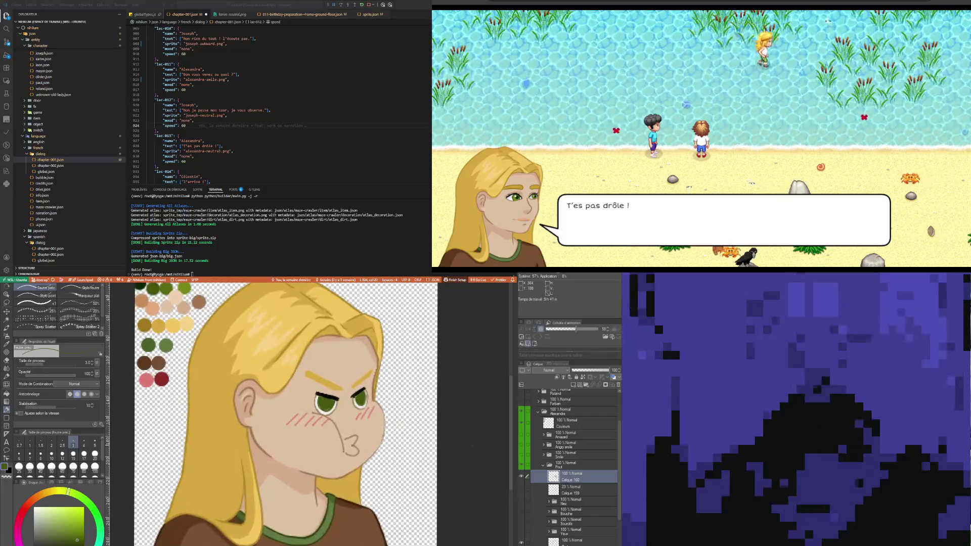
left_click(7, 303)
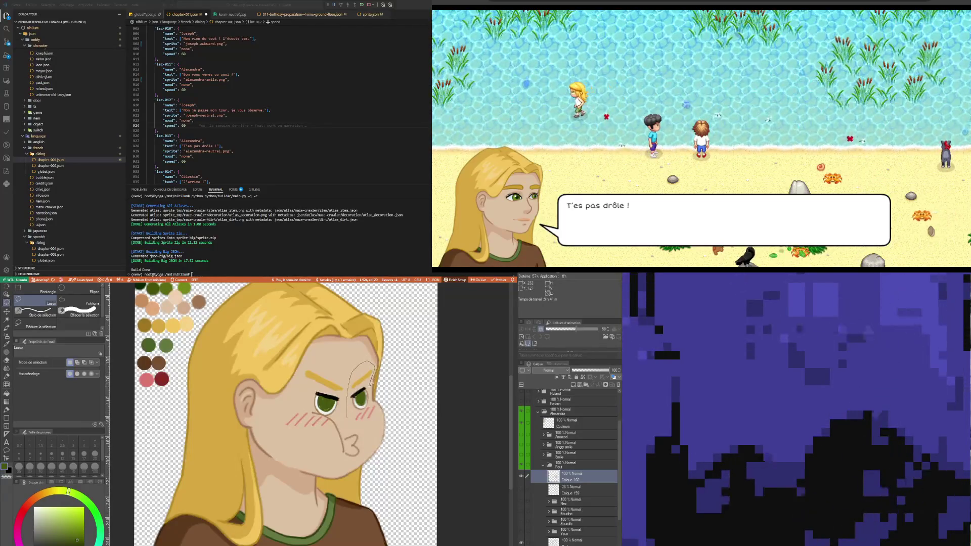
Transform the selected right eye a few pixels lower, apply it, and deselect.
key("ctrl+t")
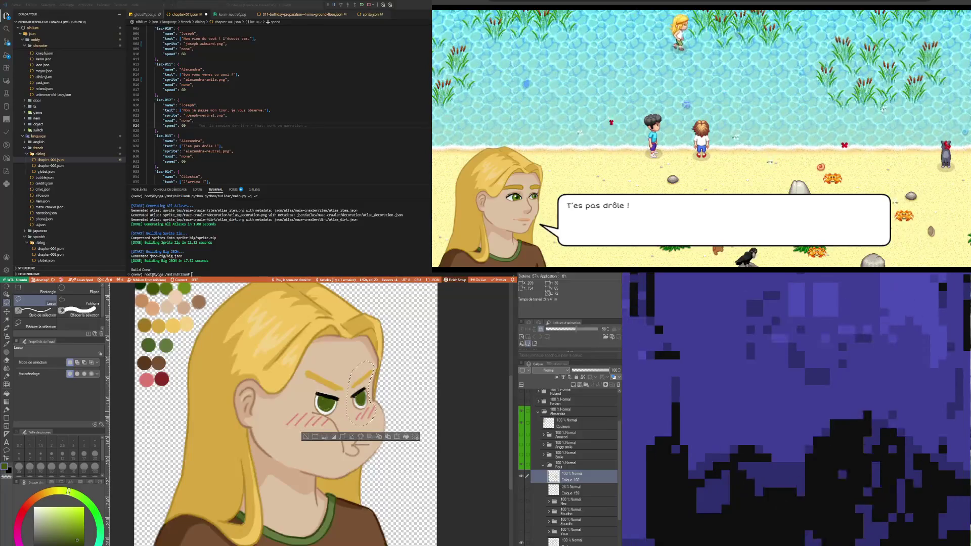
left_click_drag(361, 394, 361, 397)
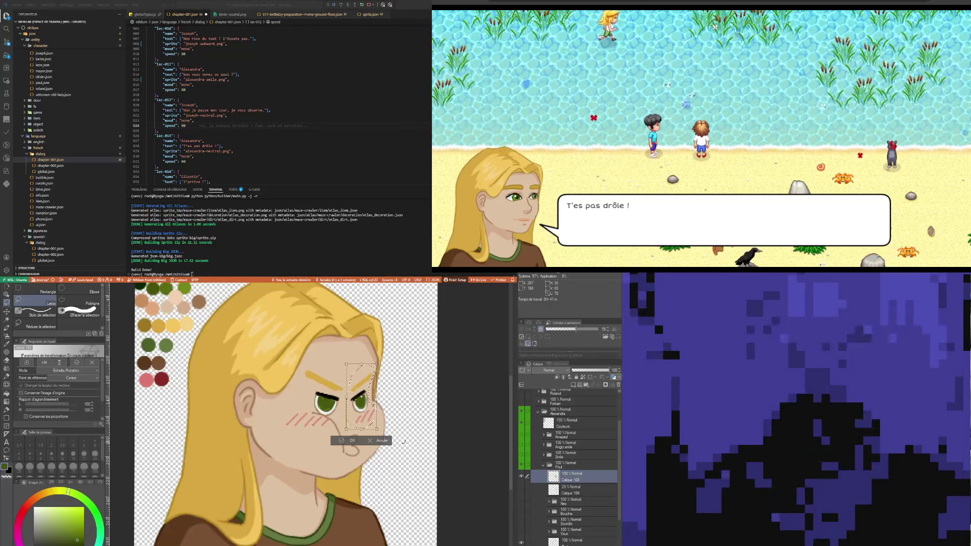
key("Up")
key("Up")
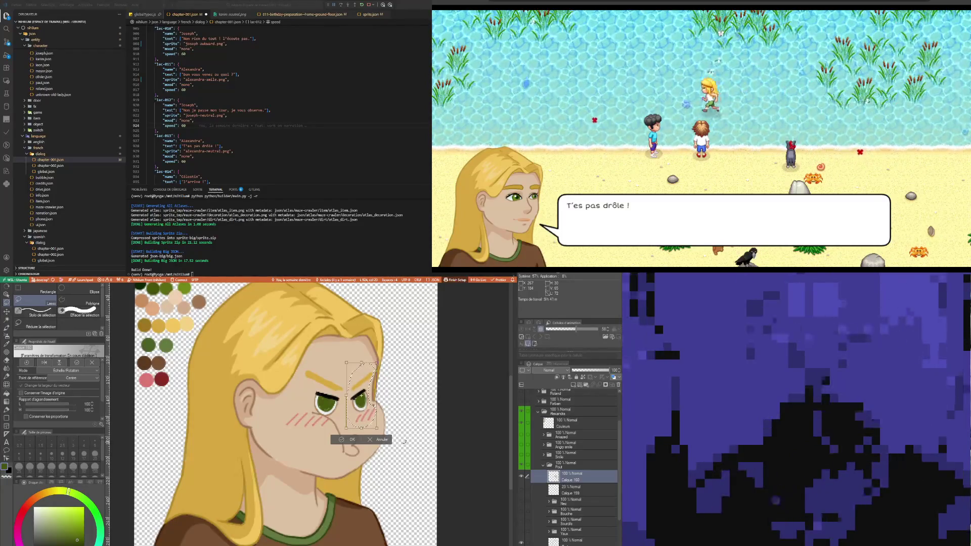
key("Return")
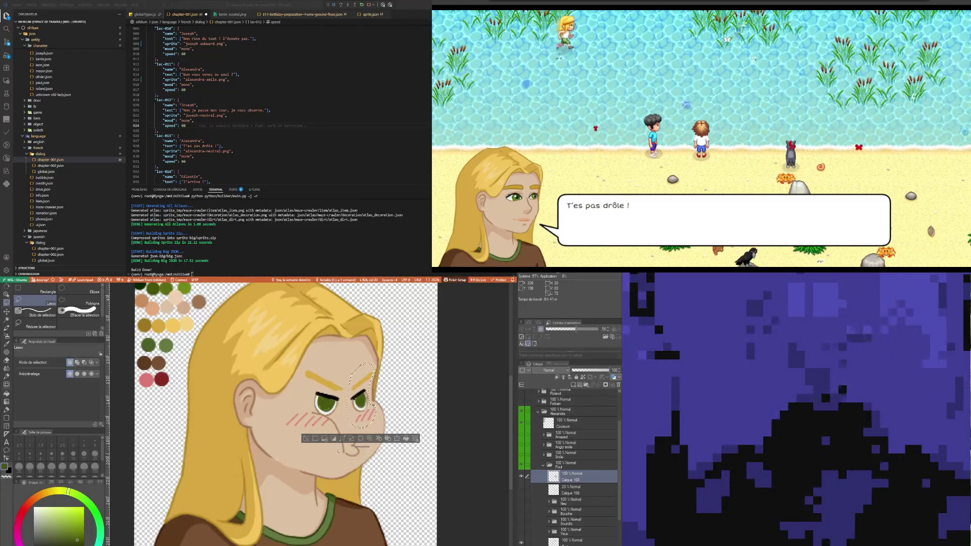
key("ctrl+d")
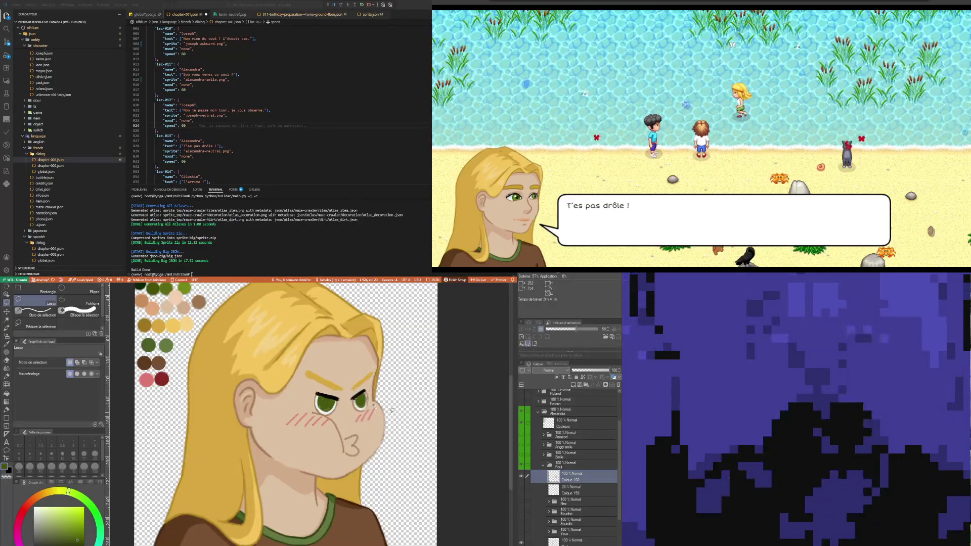
key("e")
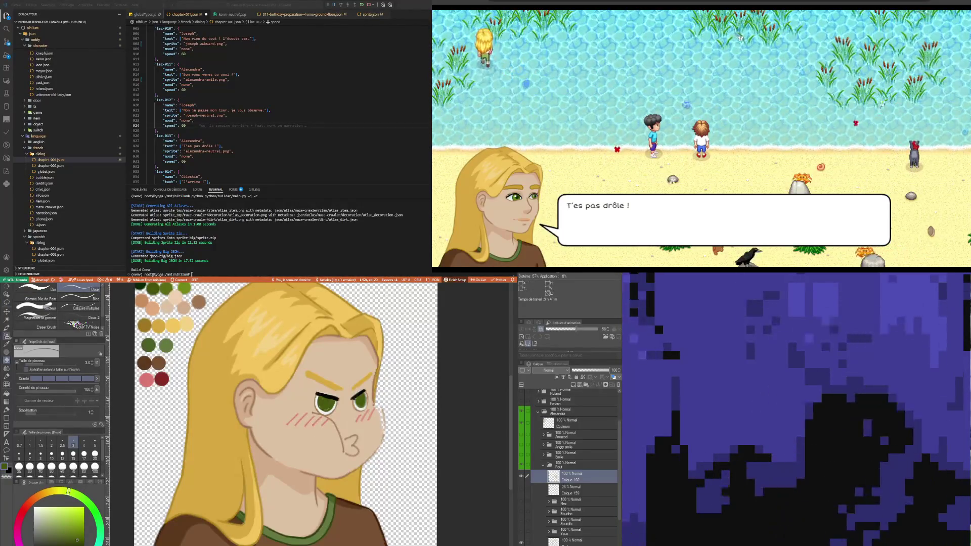
Sample the brown palette swatch and set the eraser size to 5.
key("i")
left_click(142, 361)
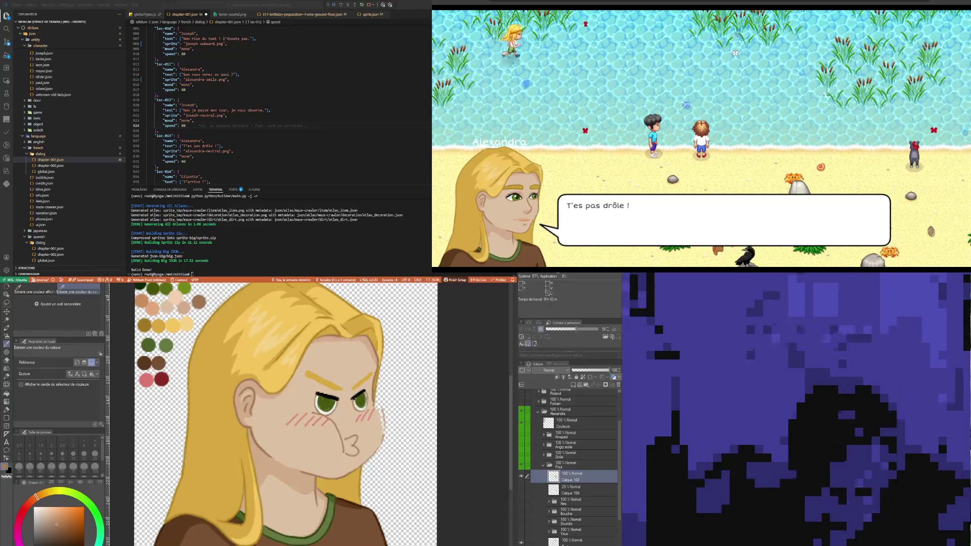
left_click(257, 436, "alt")
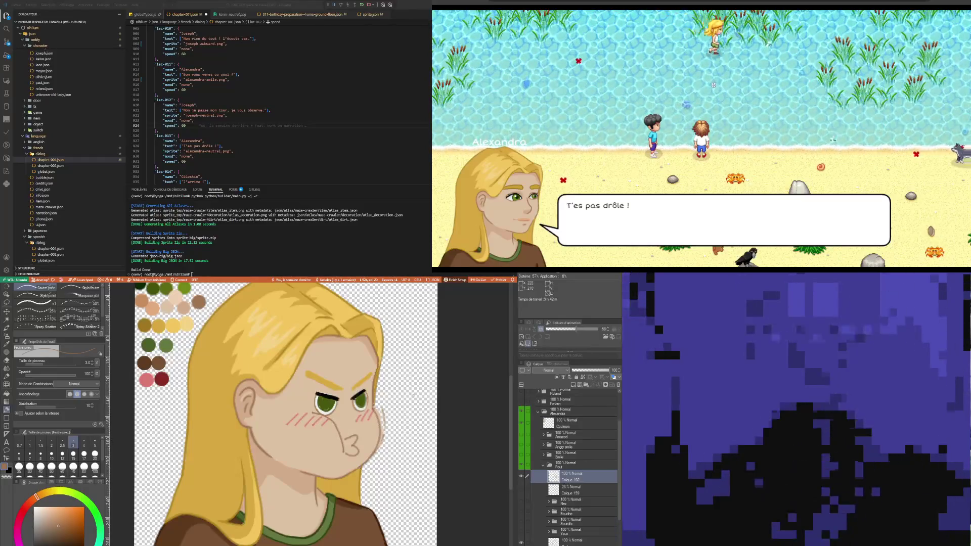
key("e")
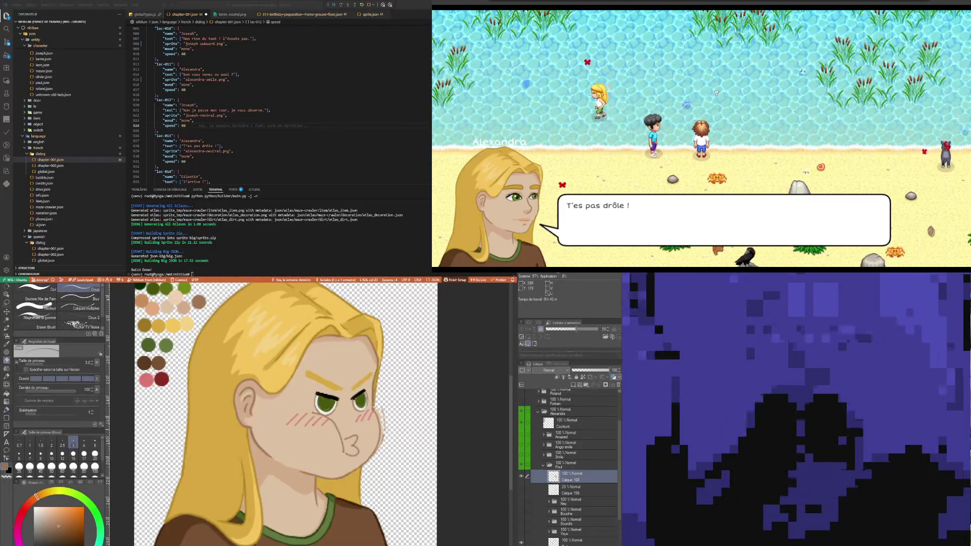
left_click(95, 442)
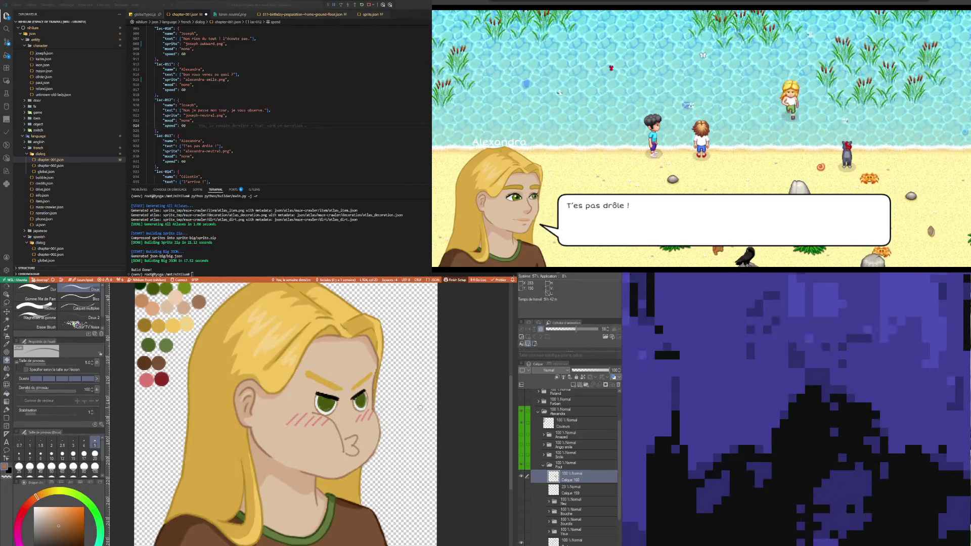
Draw a dark stroke under the eye, then a thin eye-to-cheek line on a new layer.
key("p")
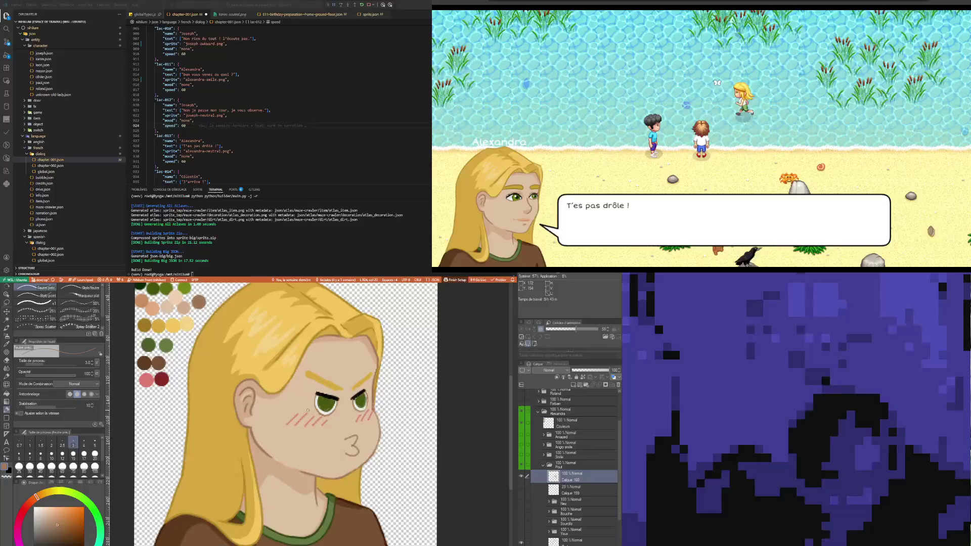
left_click_drag(307, 405, 334, 424)
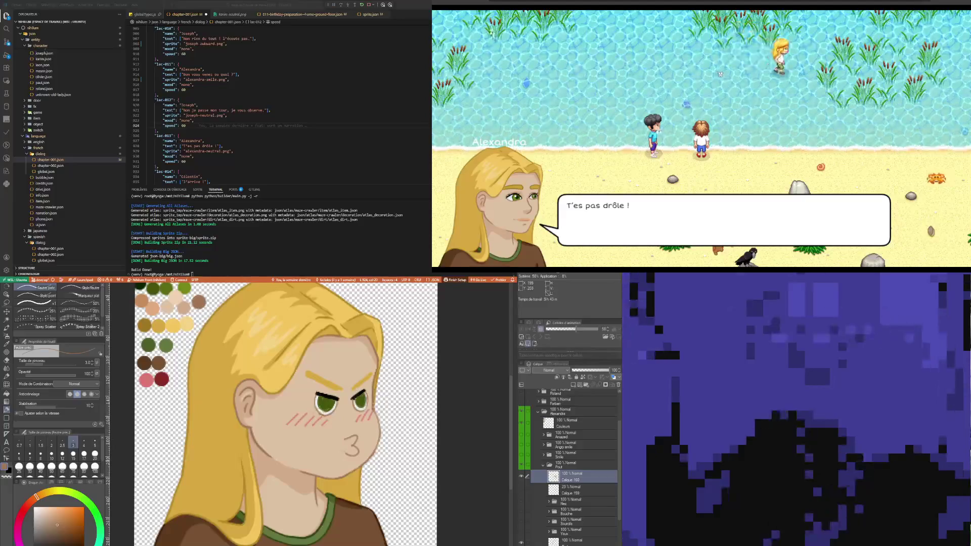
key("ctrl+shift+n")
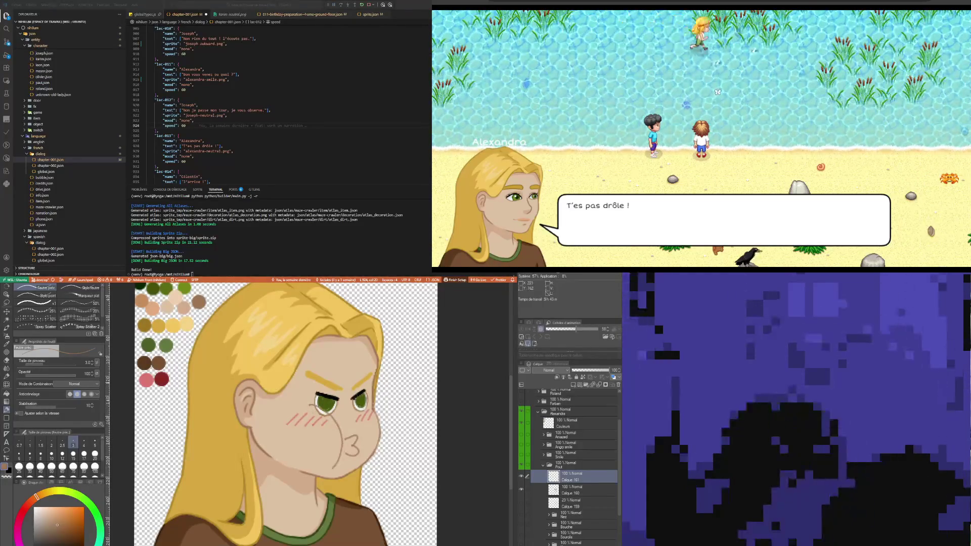
left_click_drag(310, 407, 341, 430)
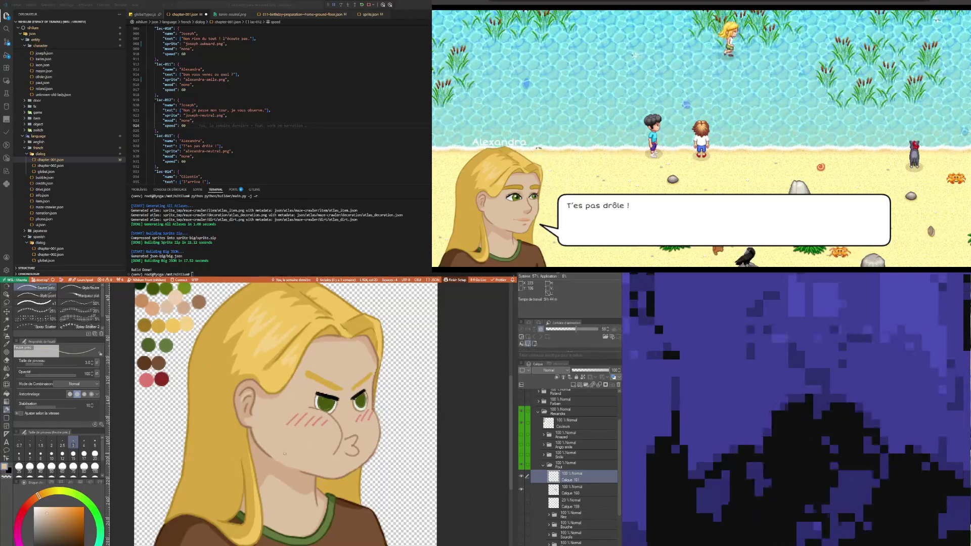
key("i")
left_click(258, 439)
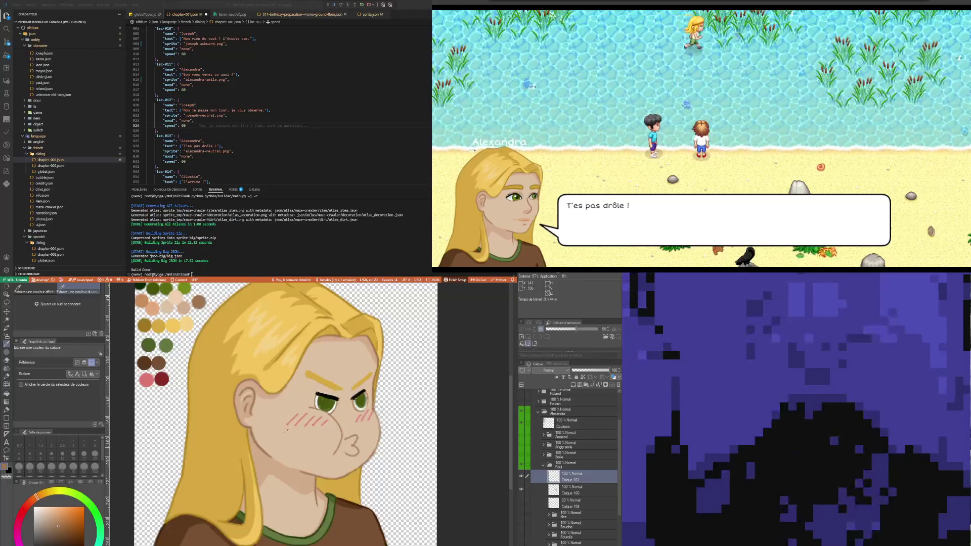
key("p")
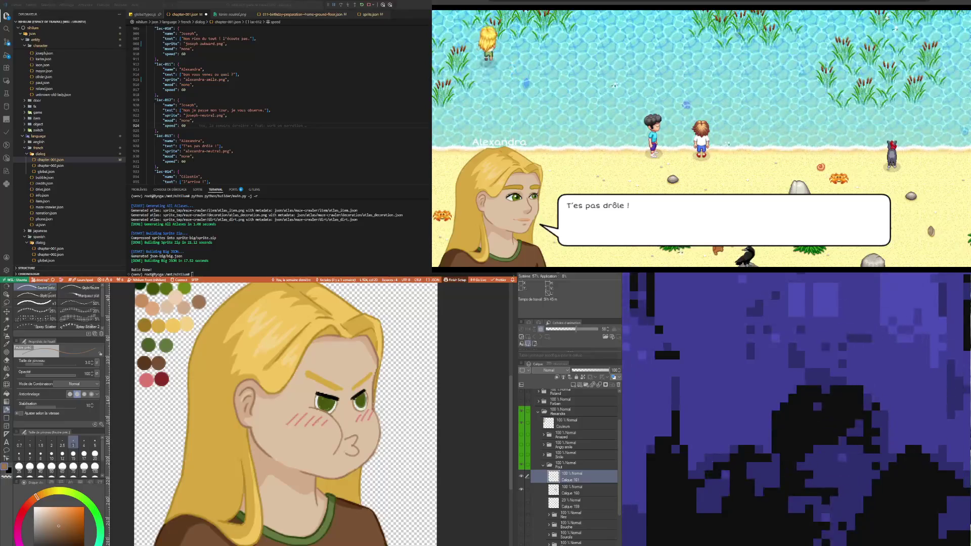
Sample the skin colour and paint a peach stroke along the nose.
scroll(286, 414, "down", 3)
scroll(285, 414, "up", 3)
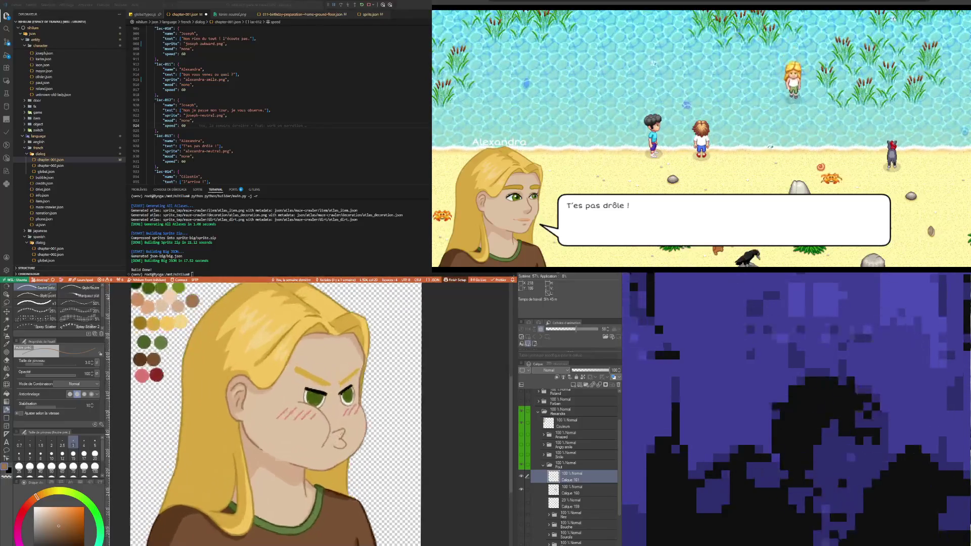
scroll(292, 414, "up", 1)
scroll(343, 434, "down", 4)
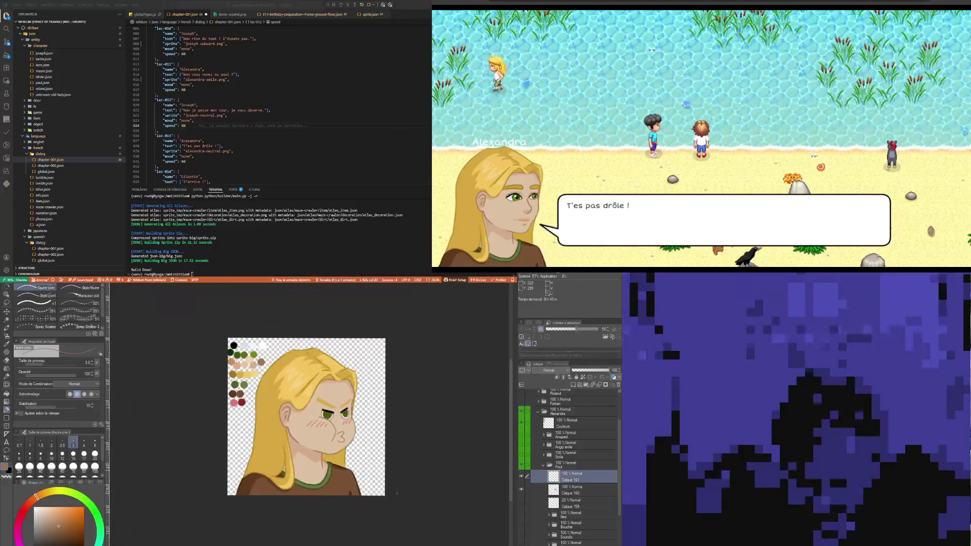
scroll(348, 422, "up", 3)
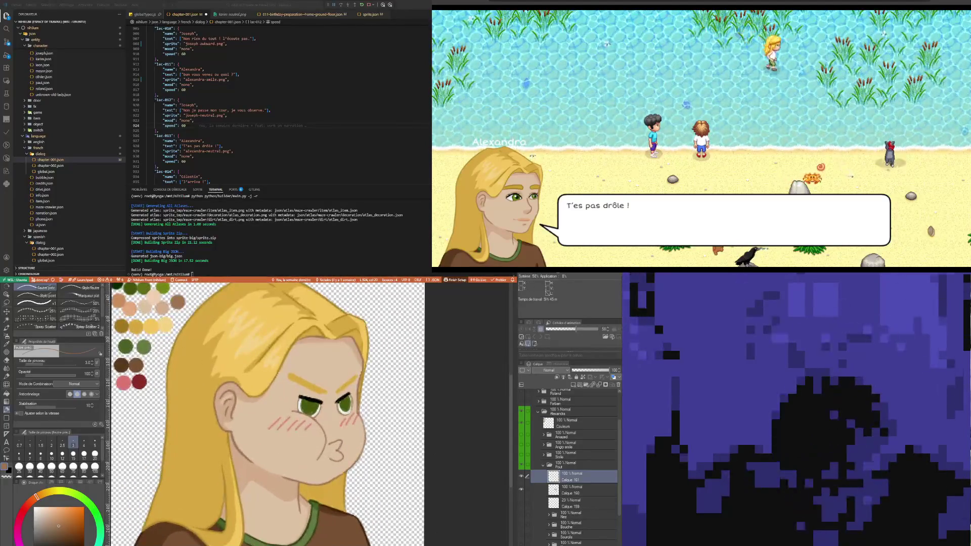
key("i")
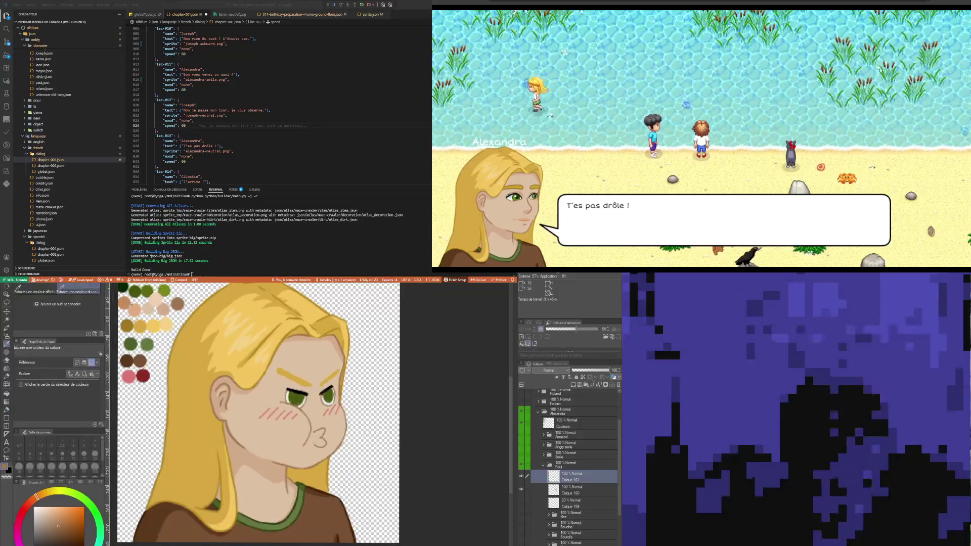
scroll(250, 395, "up", 3)
key("p")
scroll(250, 395, "up", 2)
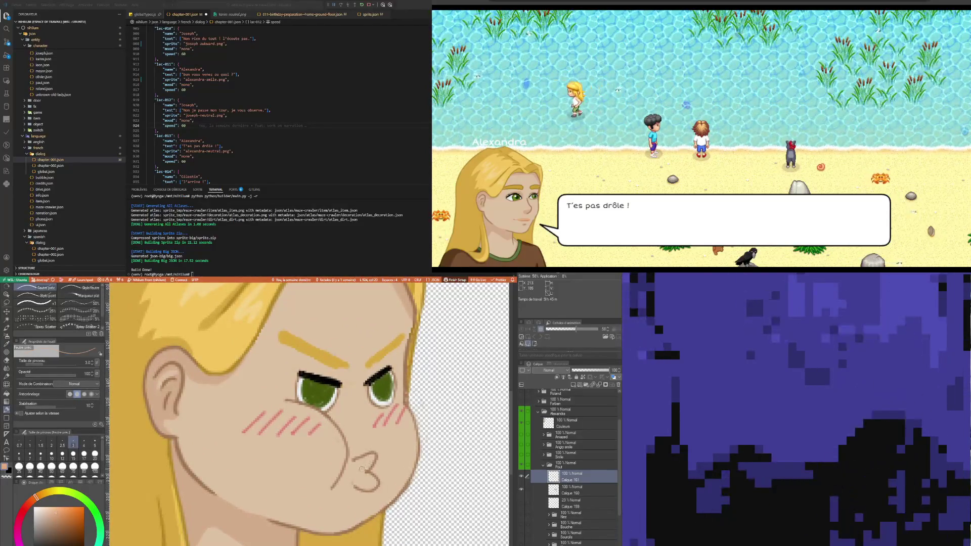
left_click_drag(372, 457, 365, 467)
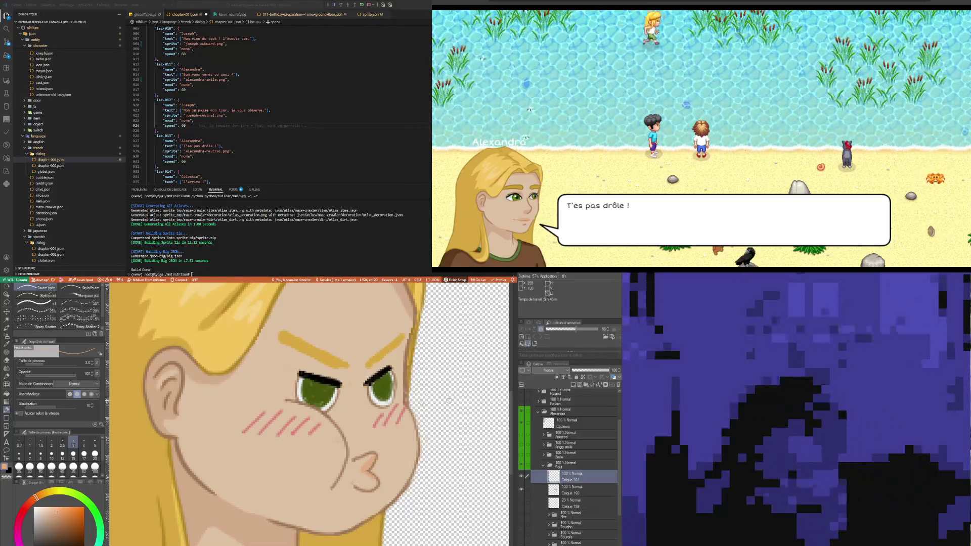
Begin lasso-selecting the eye and eyebrow area.
scroll(353, 399, "down", 5)
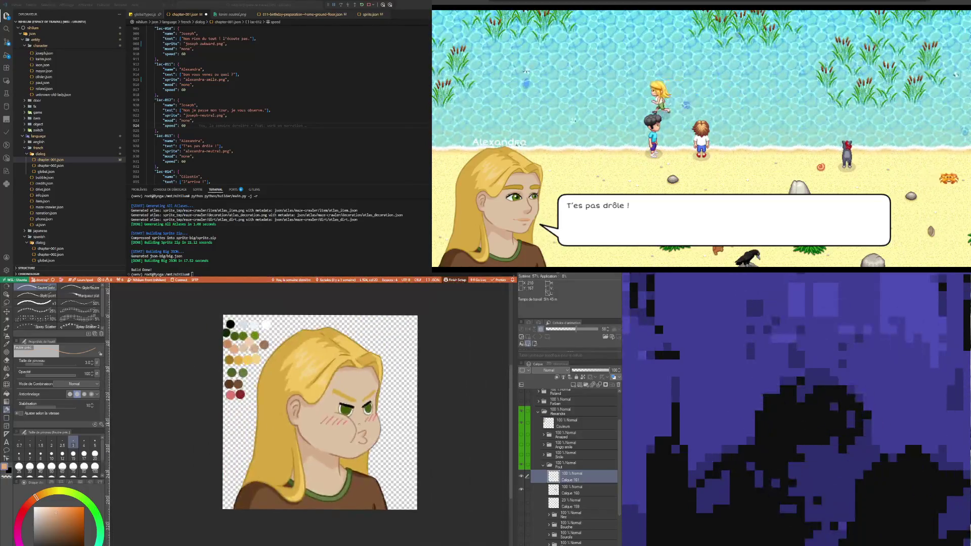
scroll(358, 424, "up", 4)
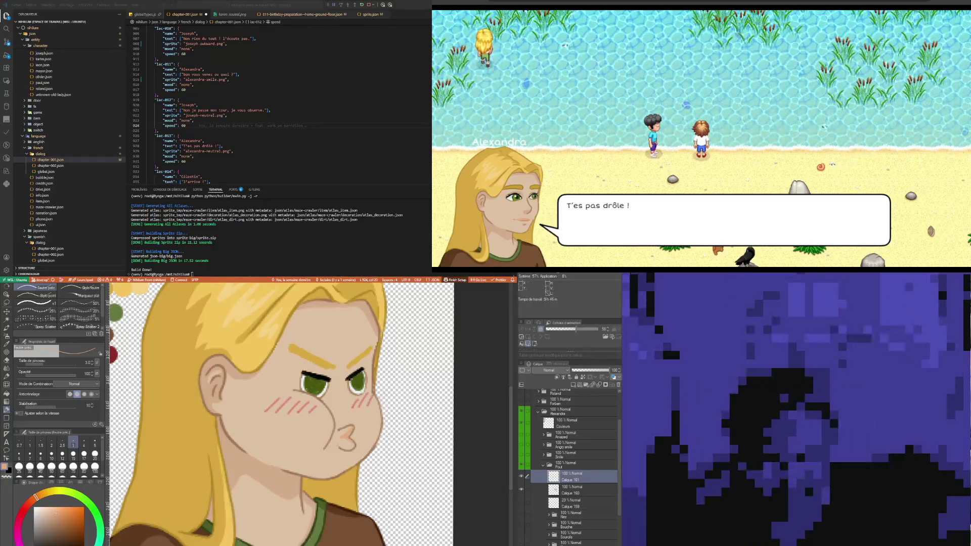
scroll(326, 358, "down", 3)
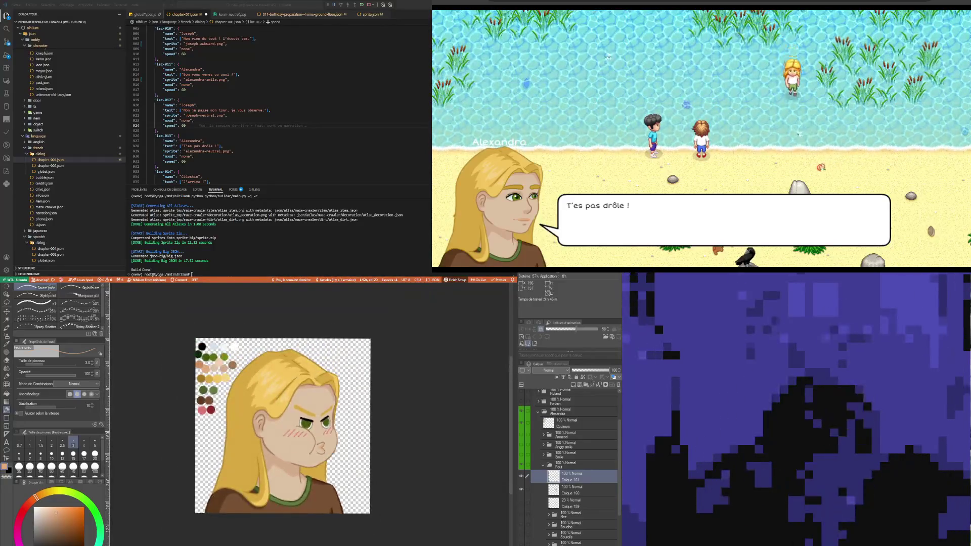
scroll(320, 414, "up", 2)
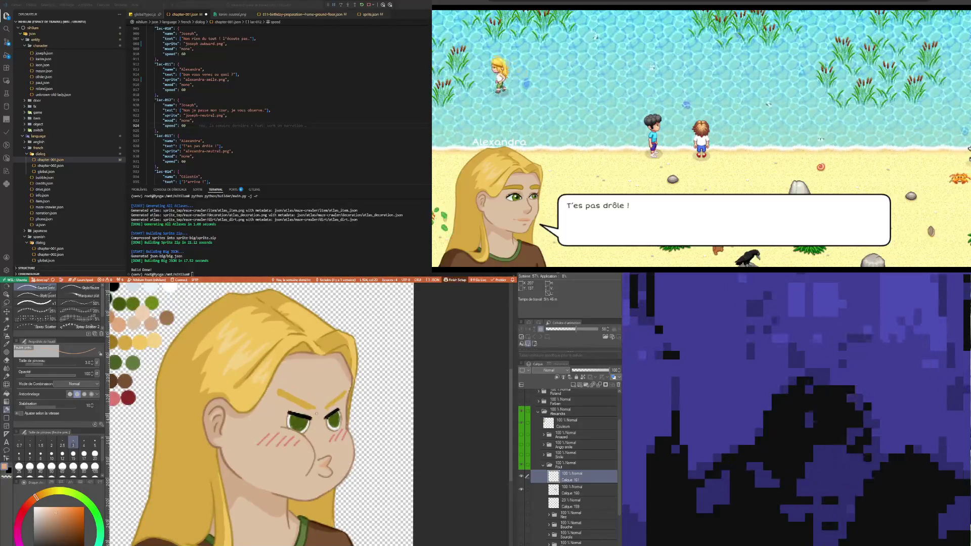
left_click(7, 302)
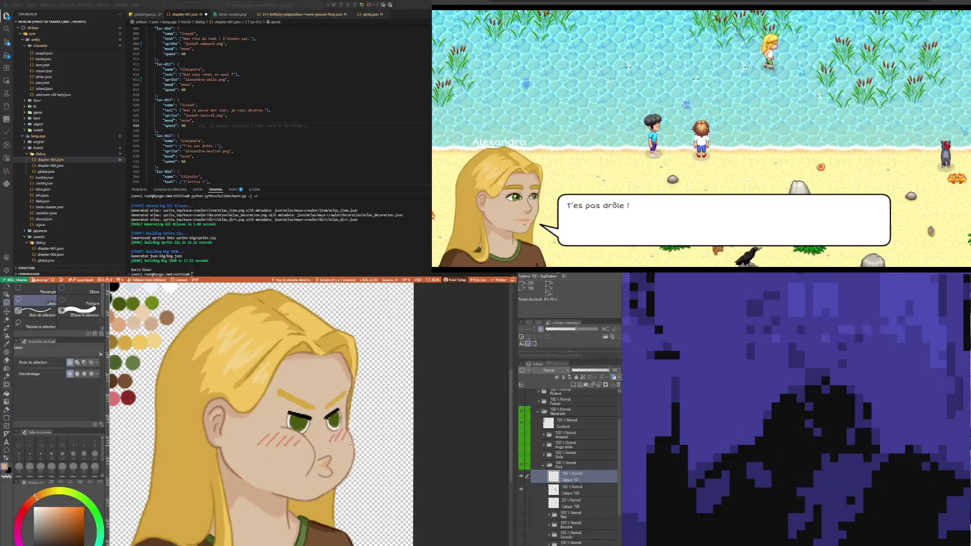
left_click_drag(281, 415, 291, 405)
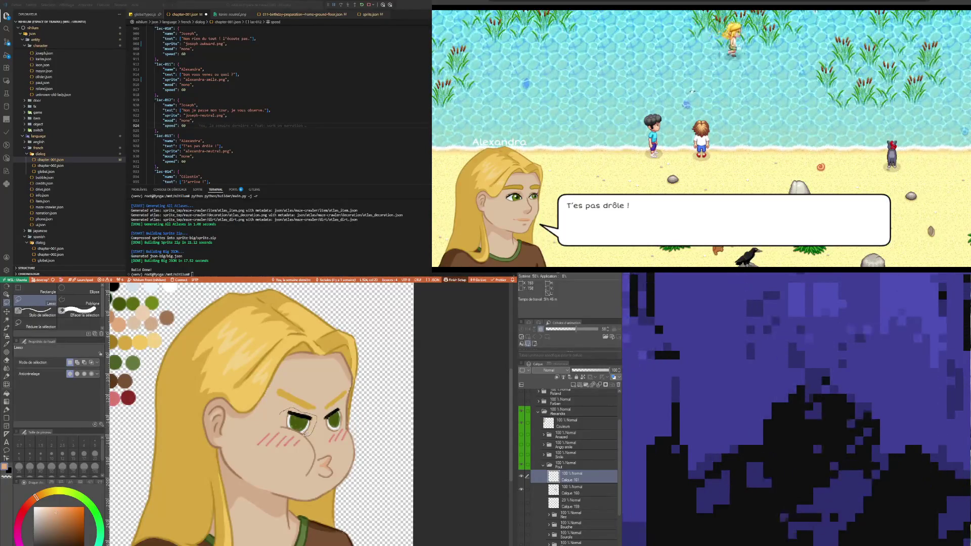
Try enlarging the lasso-selected left eye, undo it, and deselect on layer Calque 160.
left_click_drag(281, 409, 279, 411)
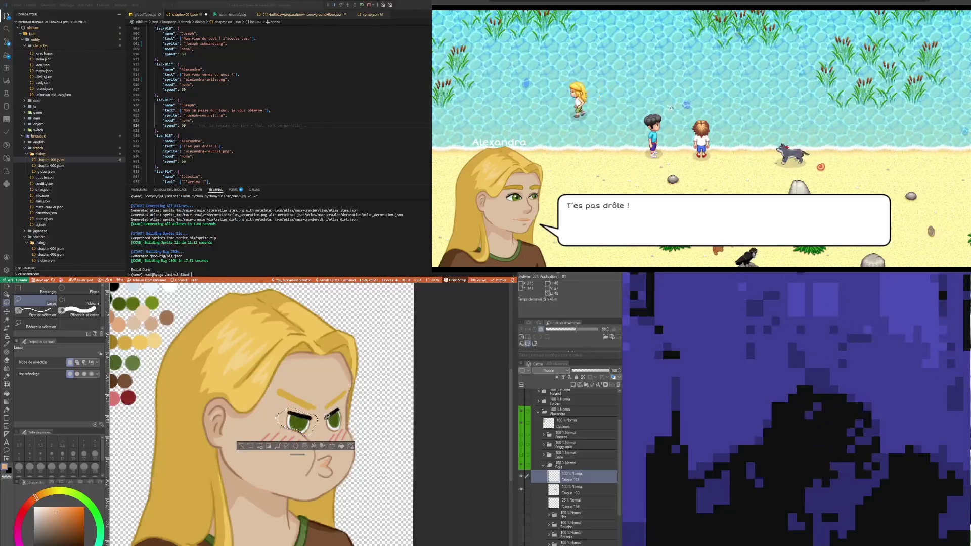
left_click(322, 445)
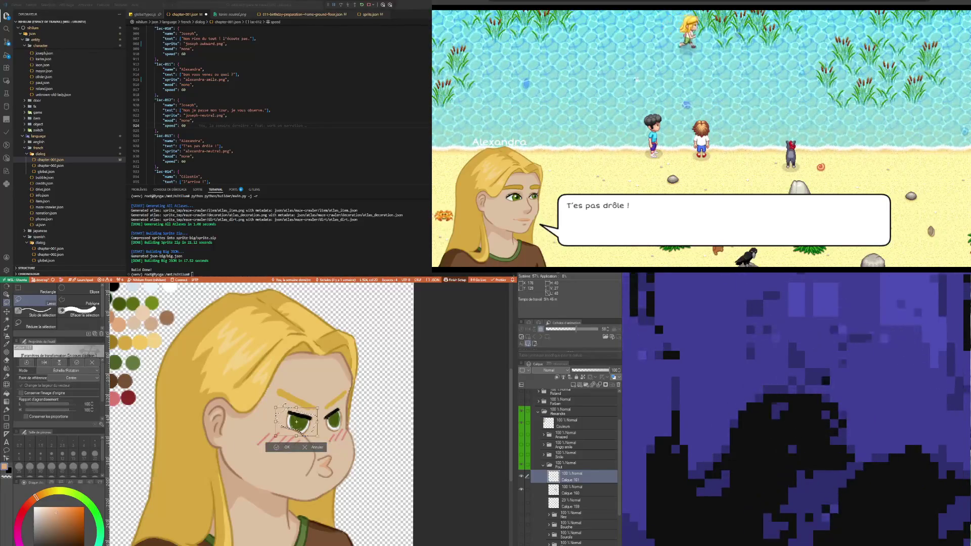
mouse_move(274, 407)
left_mouse_down()
mouse_move(258, 393)
mouse_move(252, 364)
left_mouse_up()
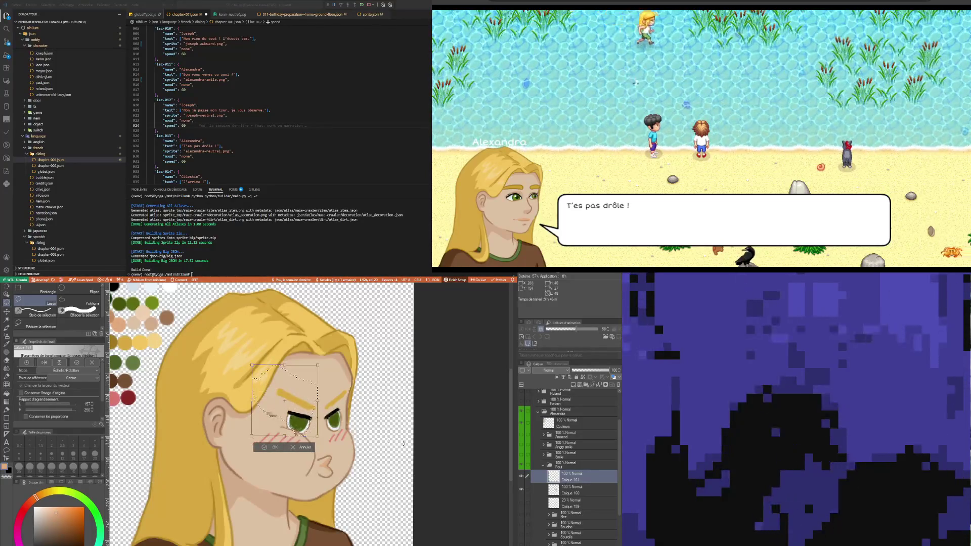
key("ctrl+z")
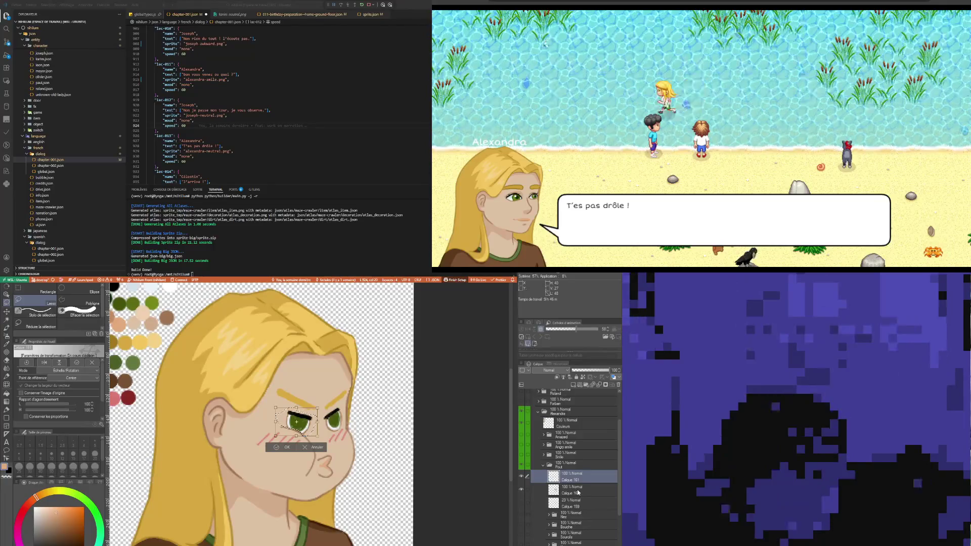
key("Return")
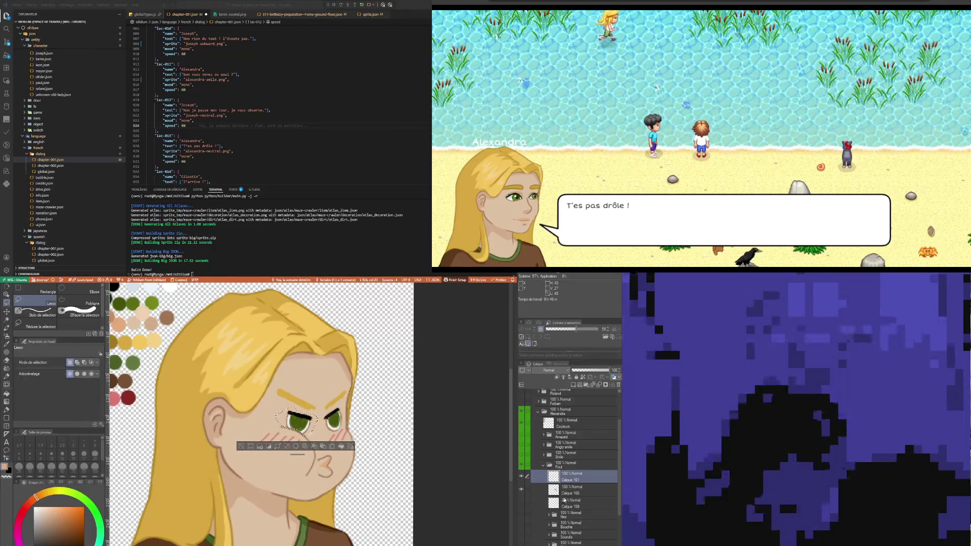
left_click(569, 496)
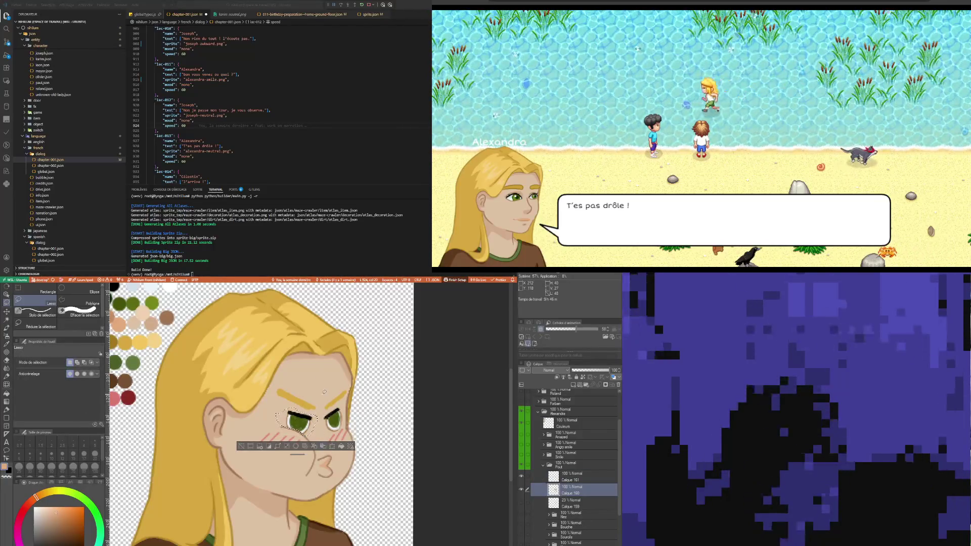
key("ctrl+d")
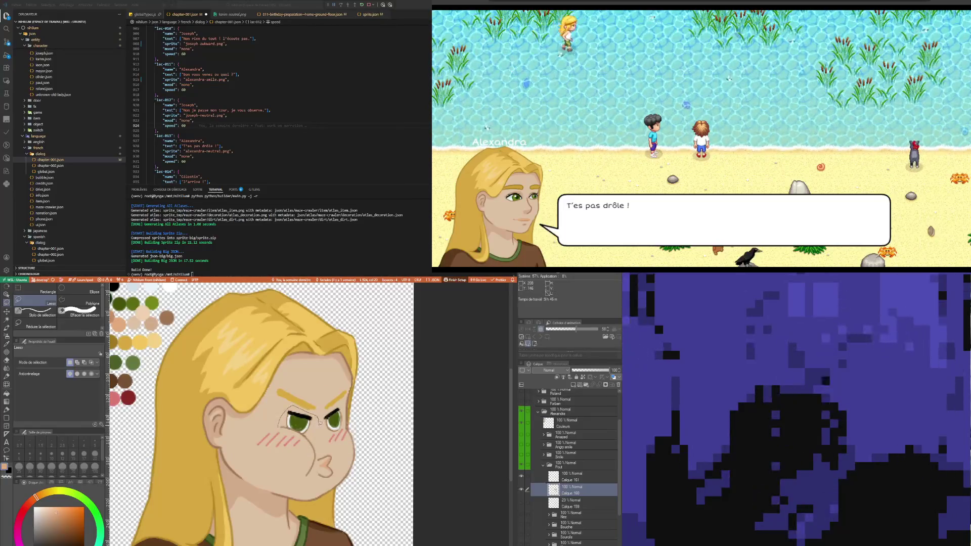
Reselect the left eye, enlarge it slightly and shift it about 2 px right and down.
left_click_drag(291, 434, 286, 430)
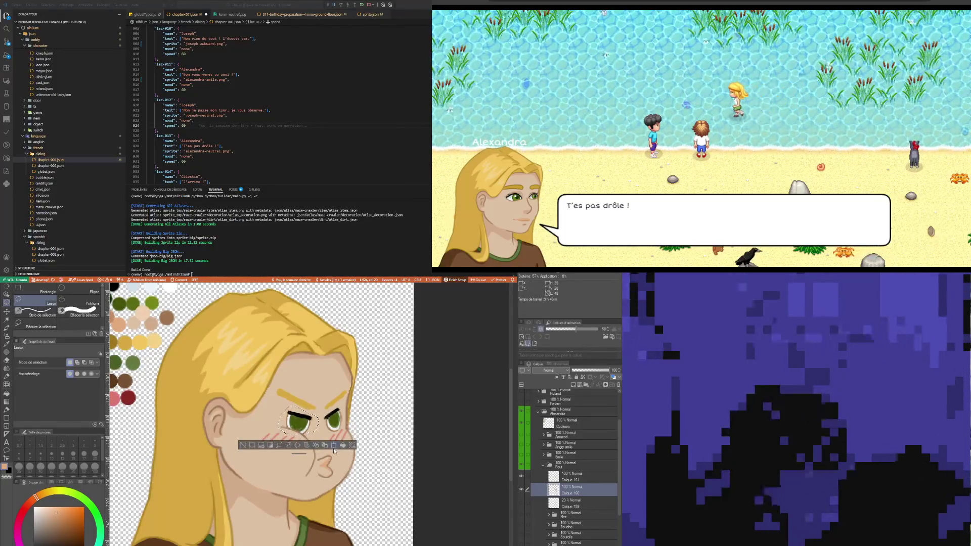
key("ctrl+t")
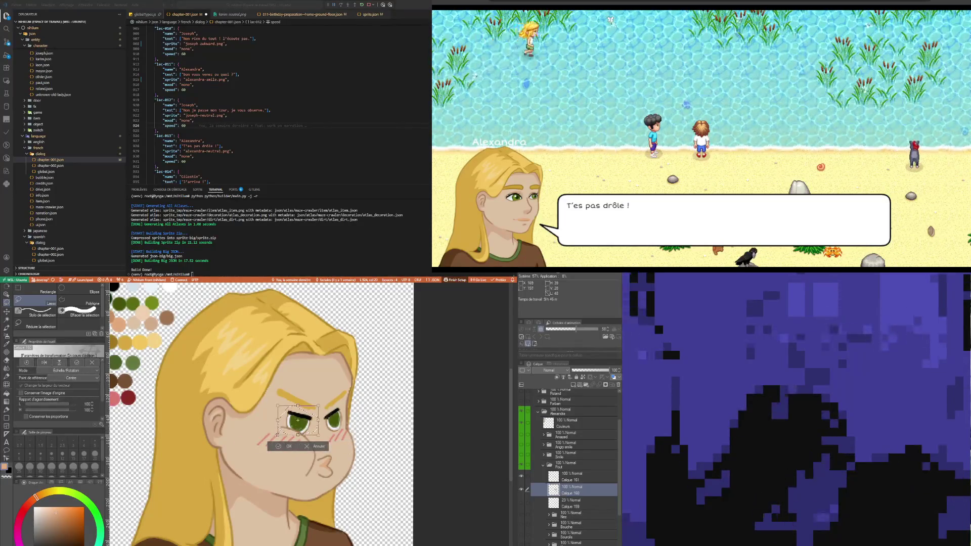
left_click_drag(278, 404, 272, 400)
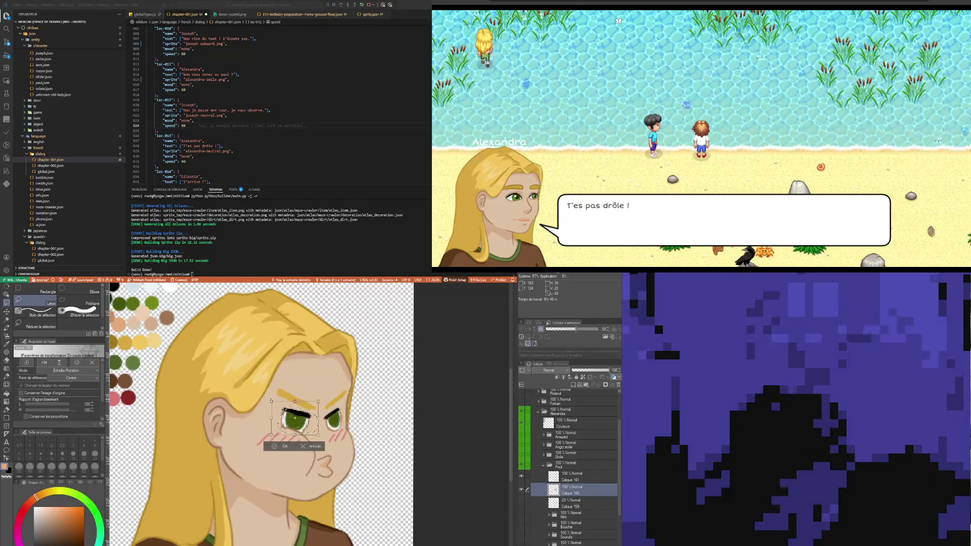
scroll(312, 362, "down", 3)
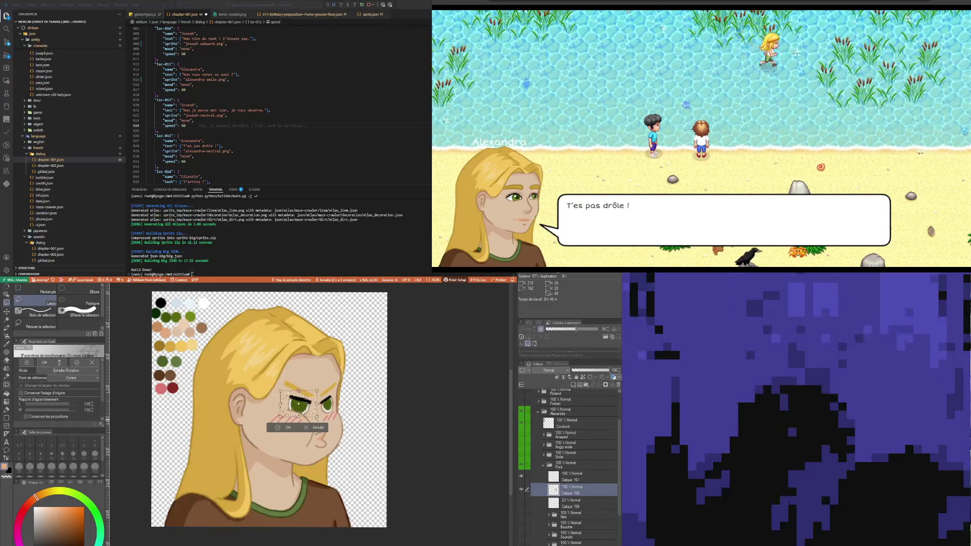
left_click_drag(298, 403, 299, 404)
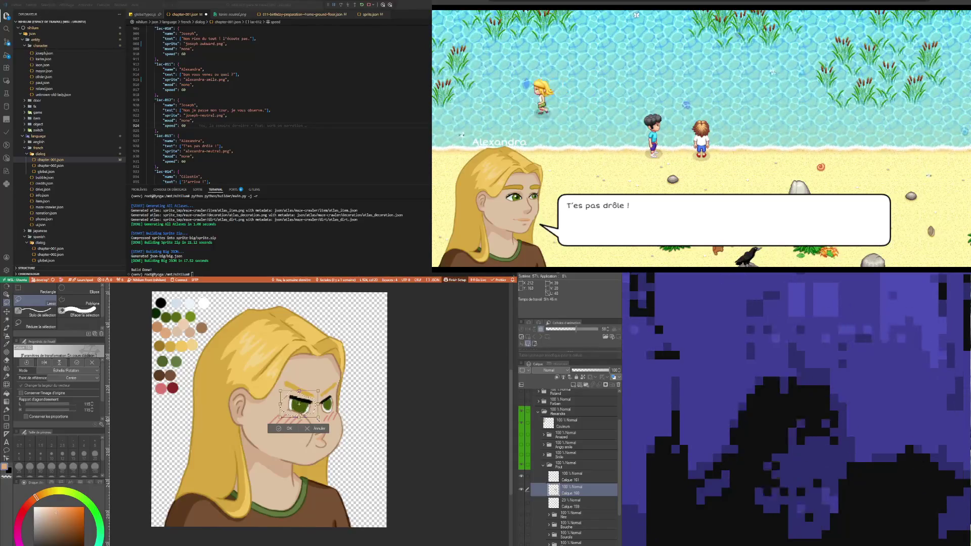
key("Return")
scroll(299, 404, "up", 3)
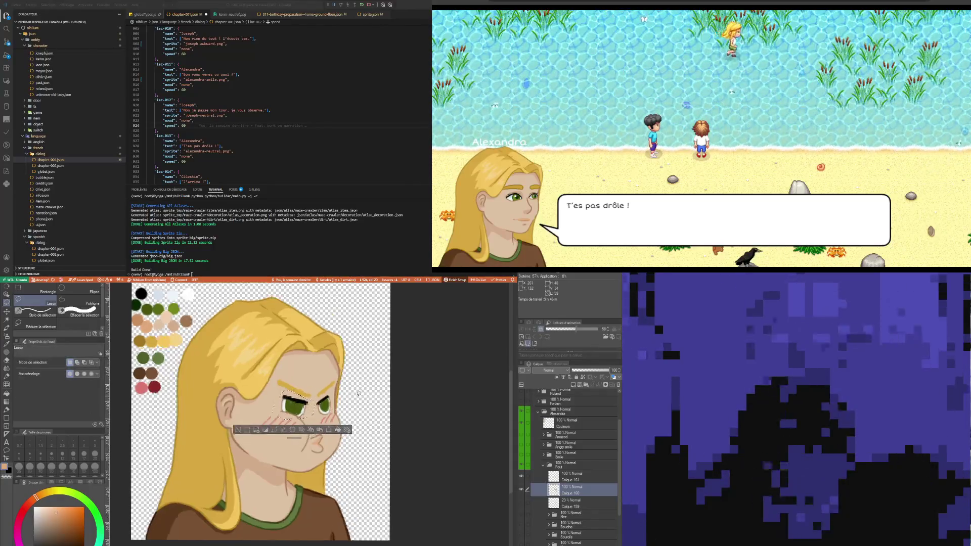
scroll(317, 401, "up", 1)
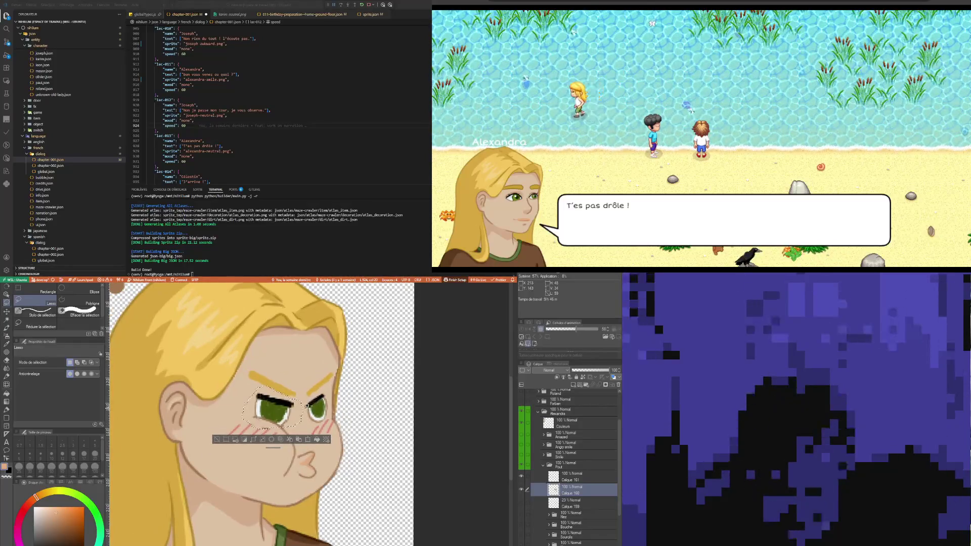
key("ctrl+d")
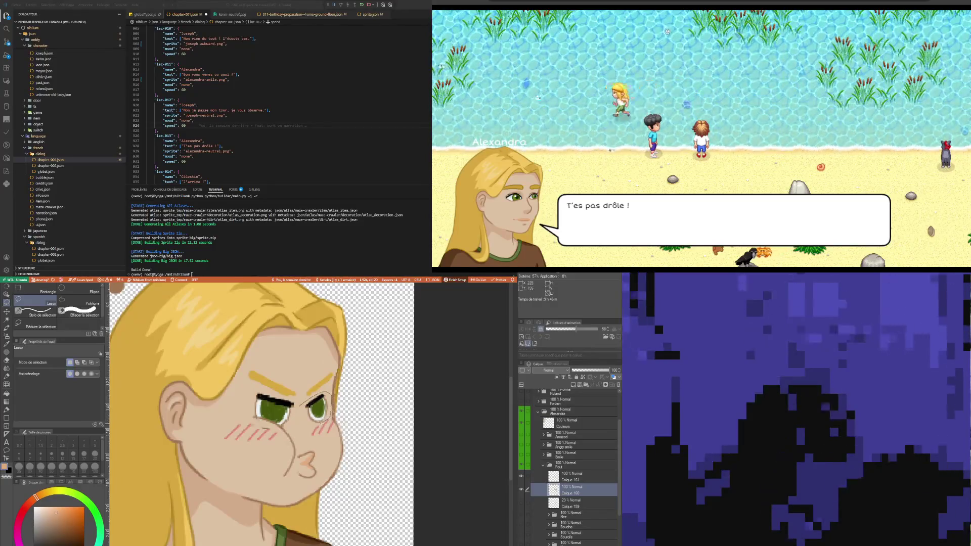
Lasso the right eye and start a free transform on it.
left_click_drag(301, 407, 302, 407)
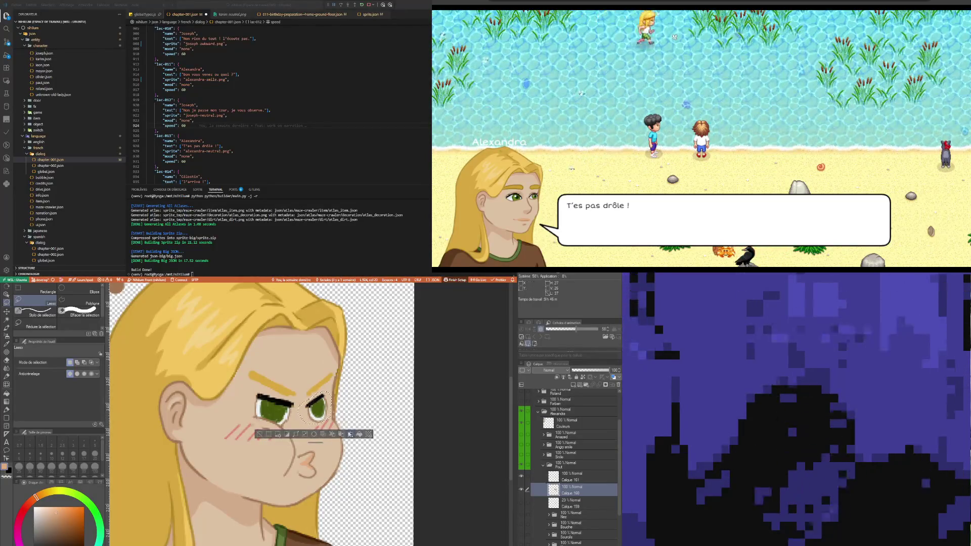
scroll(350, 433, "down", 2)
key("ctrl+t")
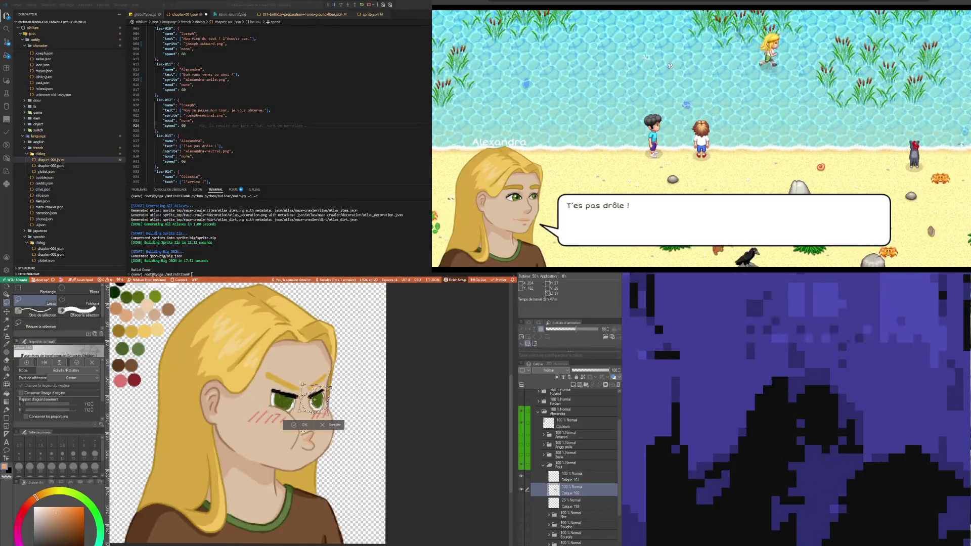
Commit the eyebrow's new angle and clear the selection.
left_click(304, 425)
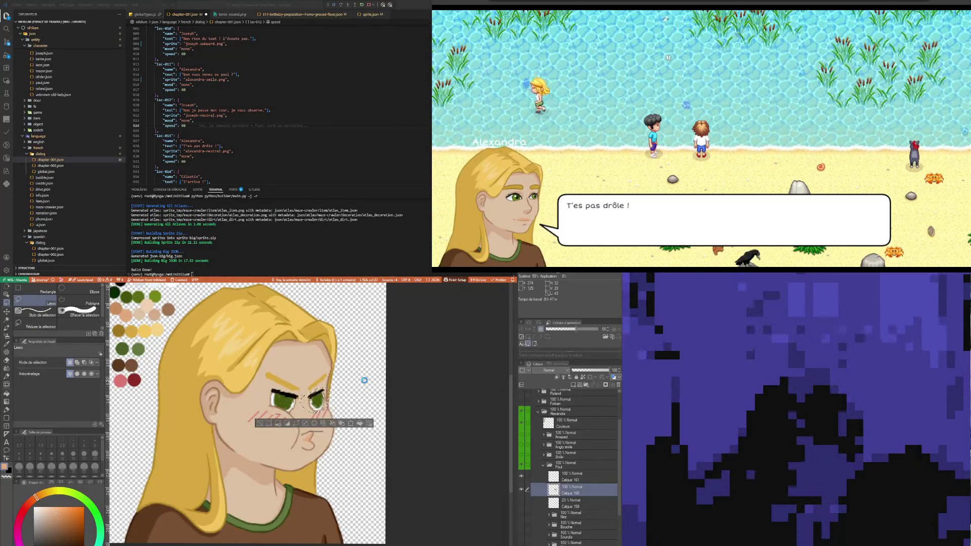
left_click(260, 423)
scroll(309, 379, "down", 1)
scroll(309, 379, "up", 3)
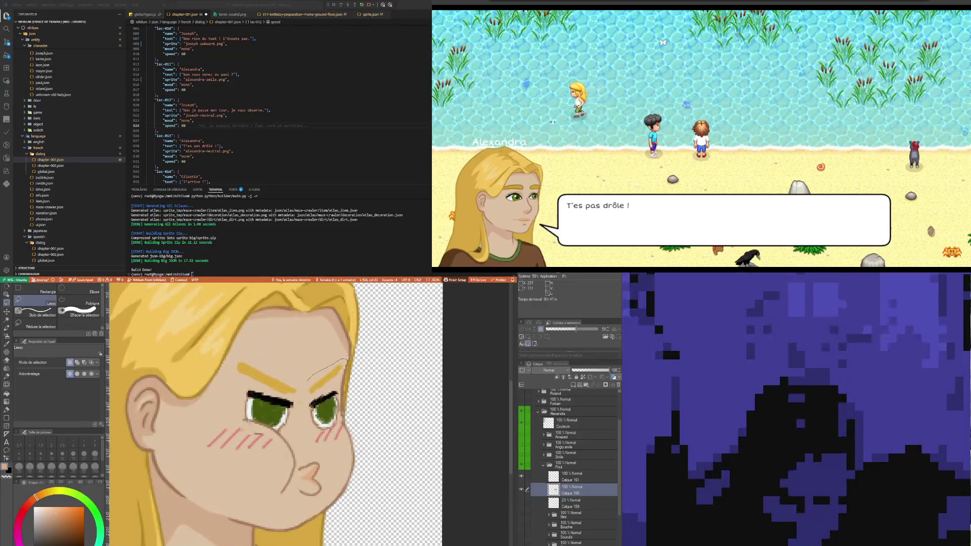
Reselect the right eyebrow and tilt it to a steeper, angrier angle.
left_click_drag(323, 394, 305, 378)
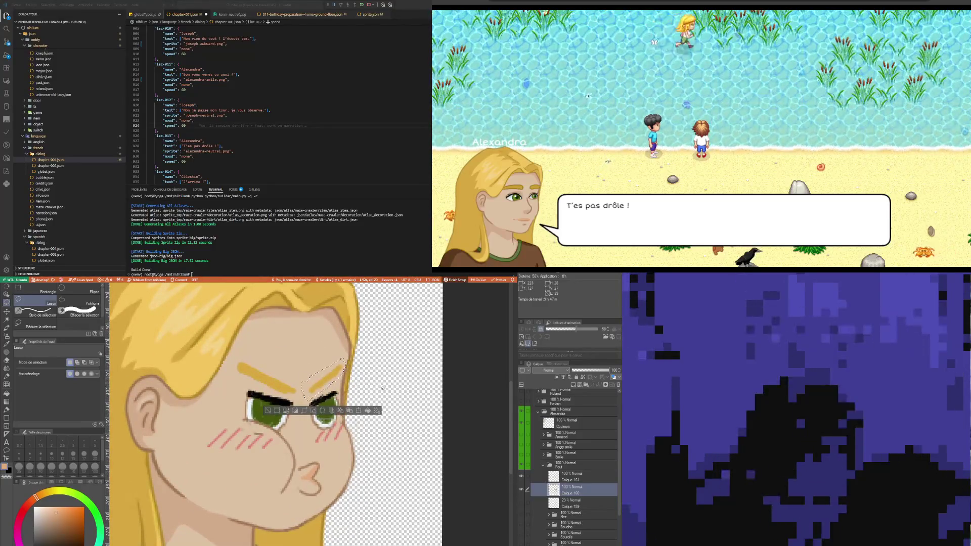
key("ctrl+t")
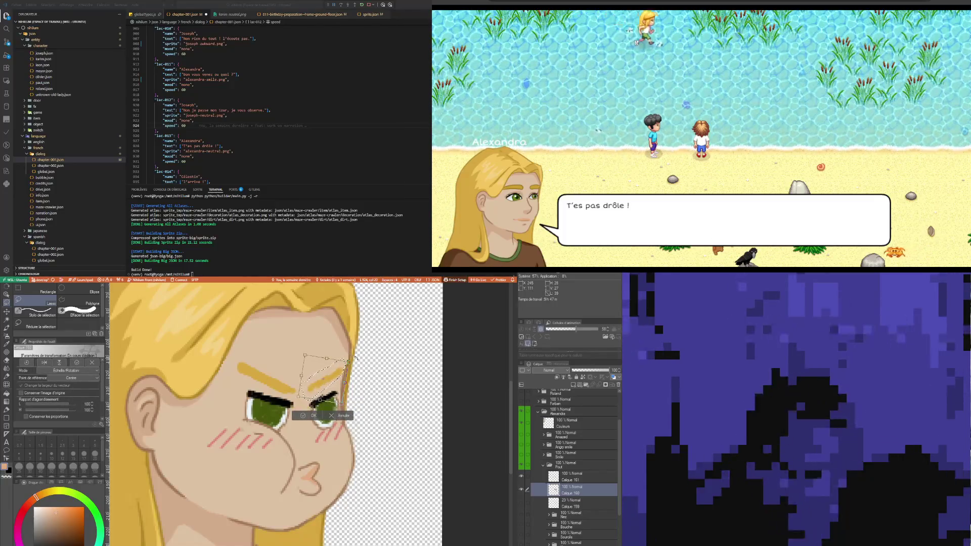
left_click_drag(357, 359, 386, 361)
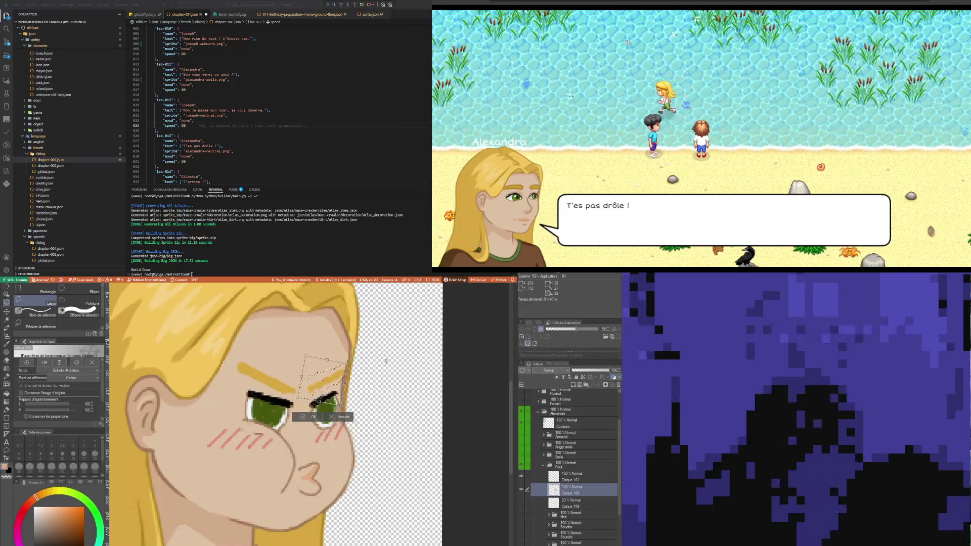
left_click(312, 419)
left_click(267, 411)
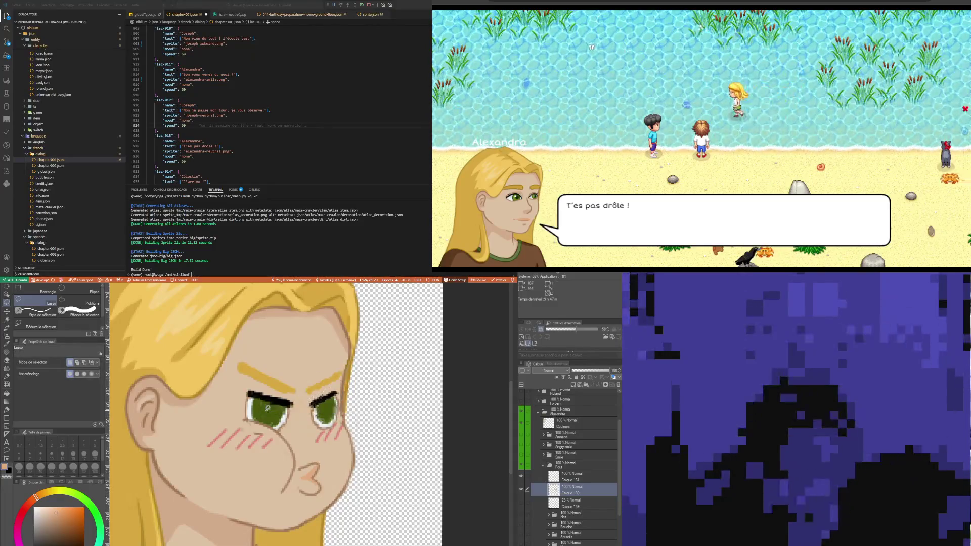
scroll(267, 415, "down", 5)
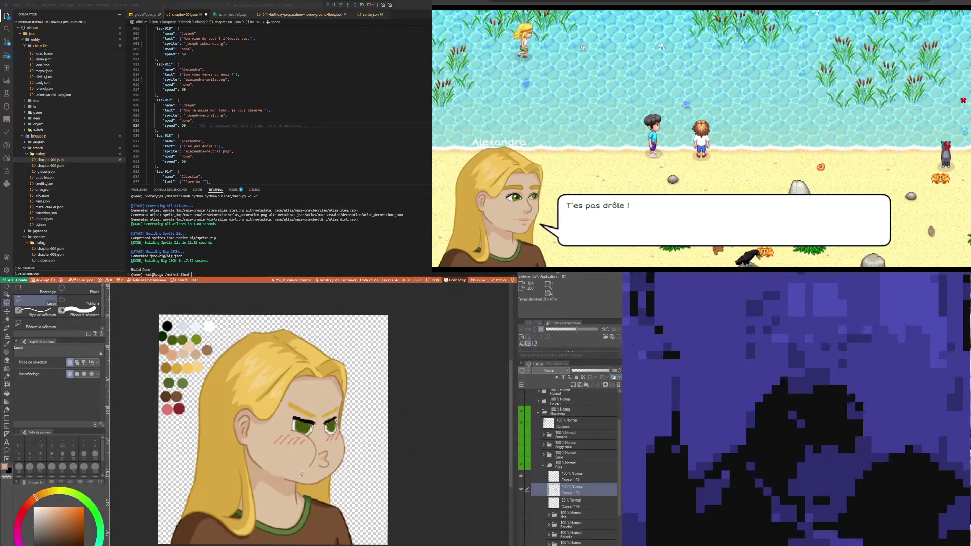
scroll(328, 476, "up", 3)
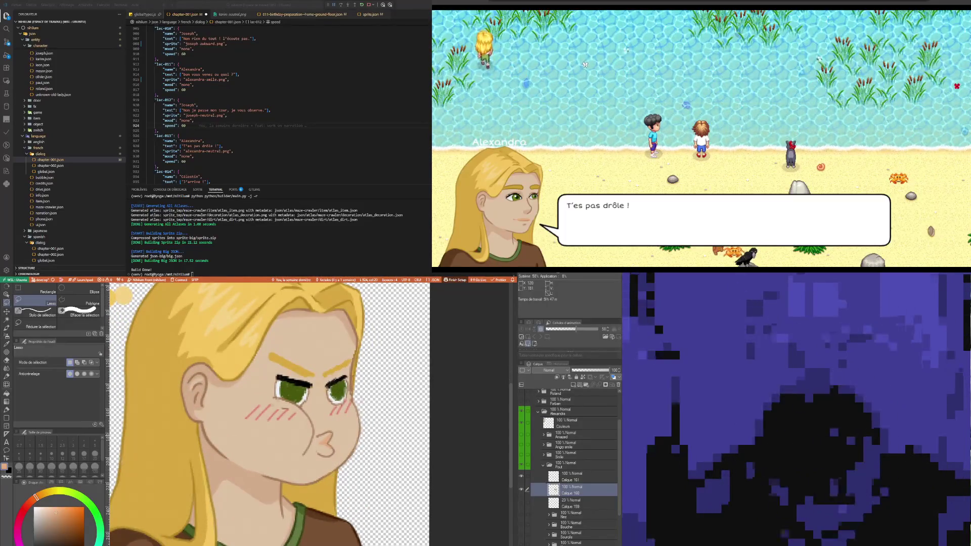
Sample the hair yellow, then the dark brown of the chin outline, for the fine pen.
key("i")
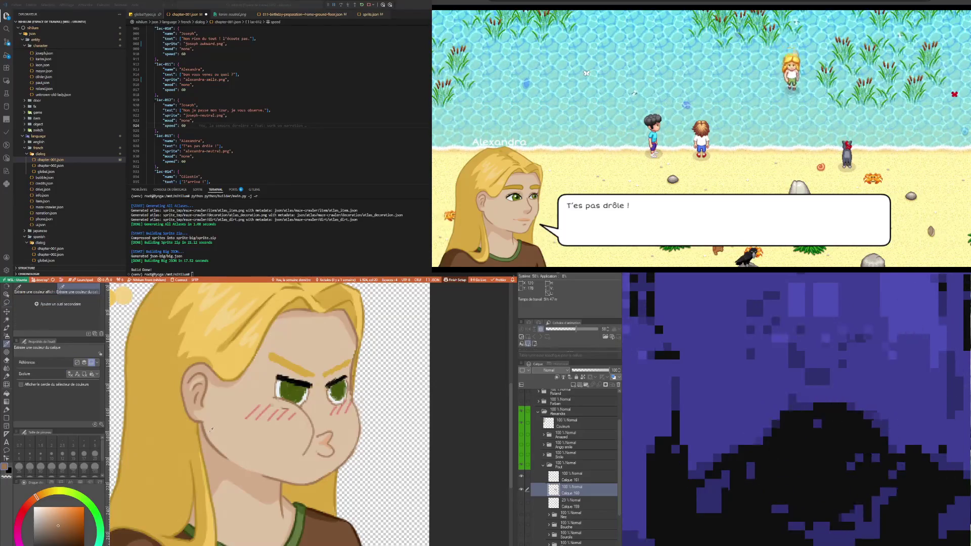
key("p")
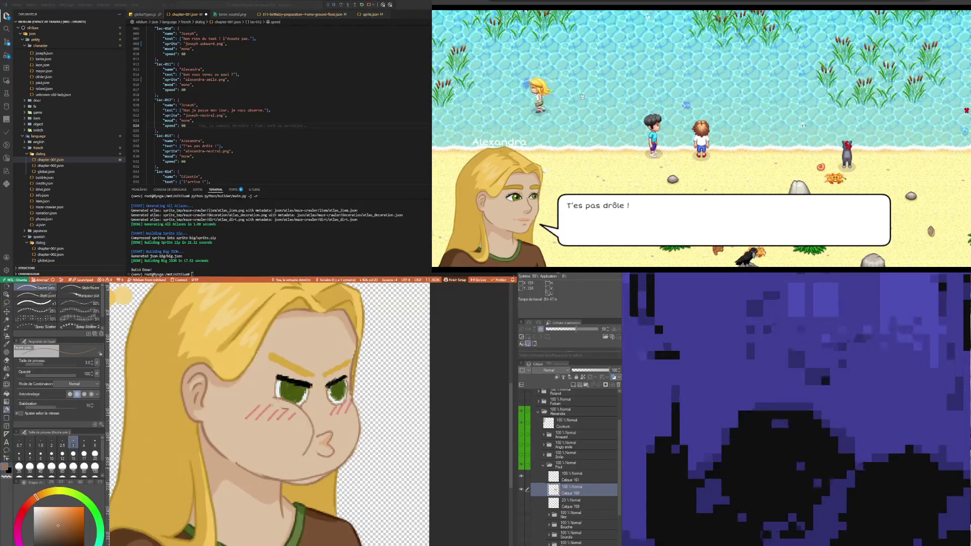
left_click(321, 489, "alt")
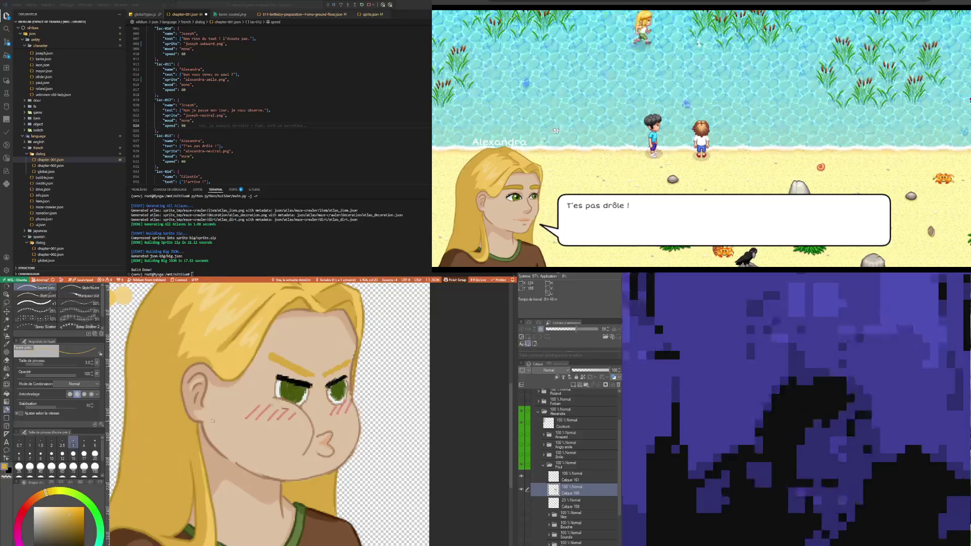
scroll(344, 405, "up", 2)
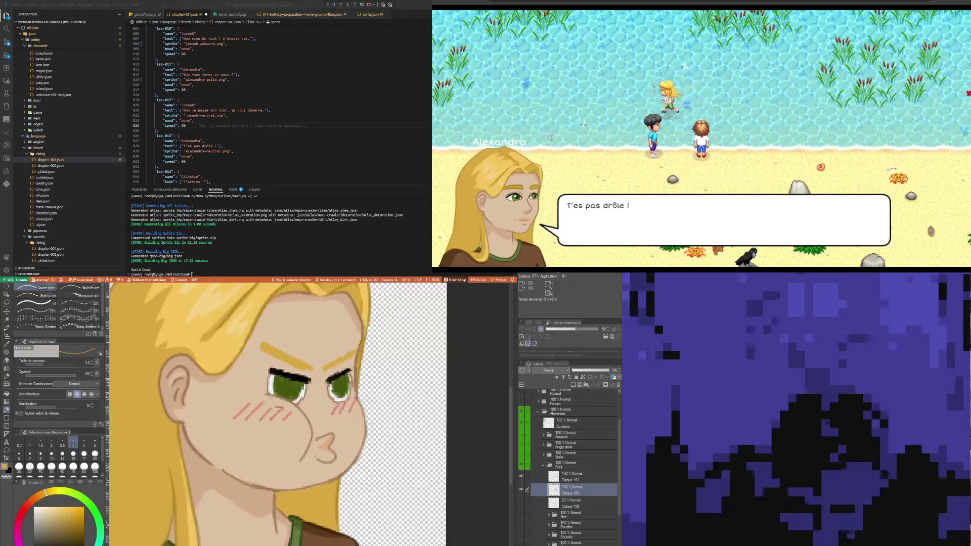
key("i")
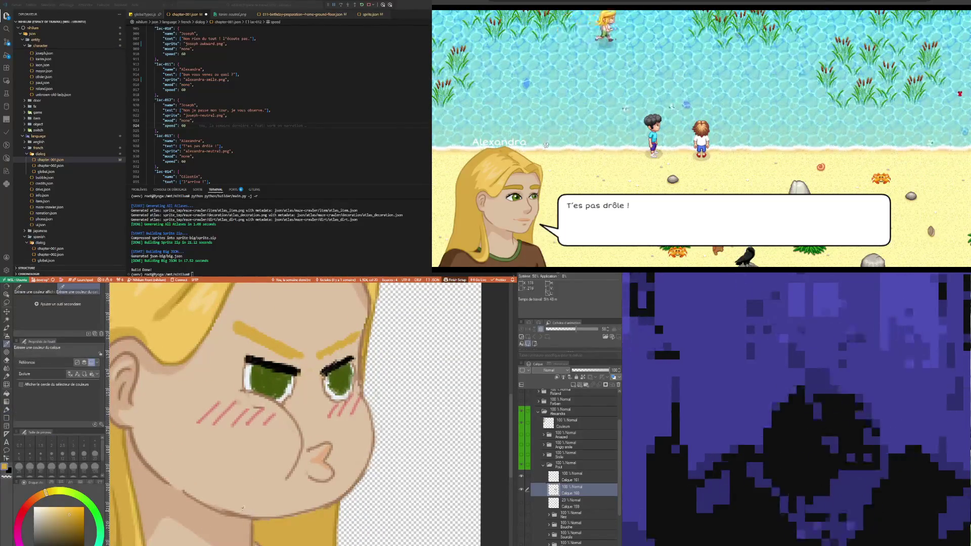
left_click(234, 513)
key("p")
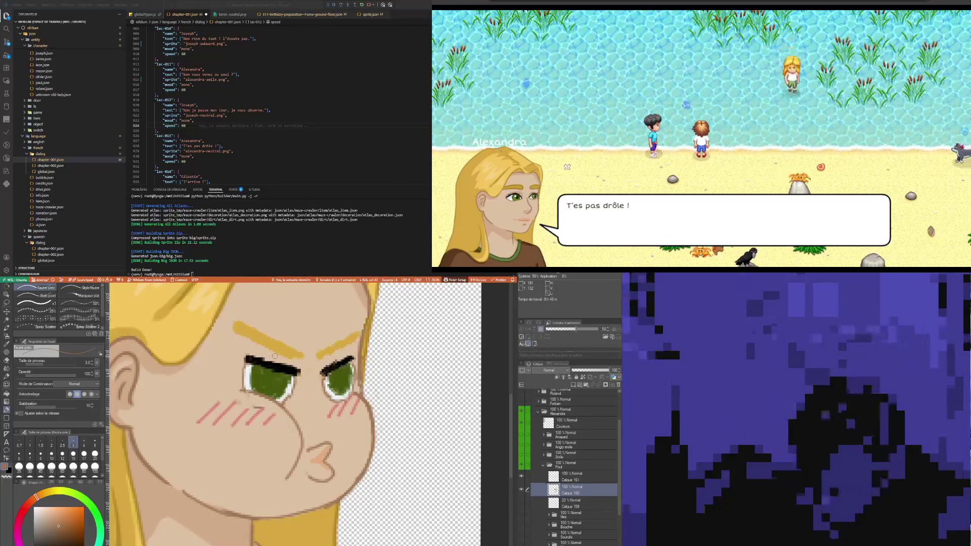
Make Calque 161 the active layer and sample the eye green, then white.
left_click(581, 476)
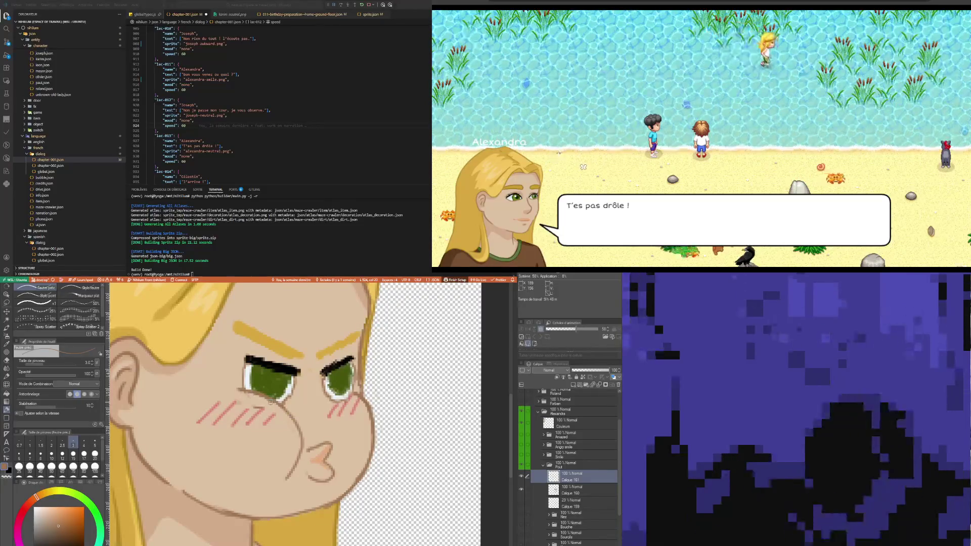
scroll(270, 402, "down", 2)
scroll(289, 407, "down", 3)
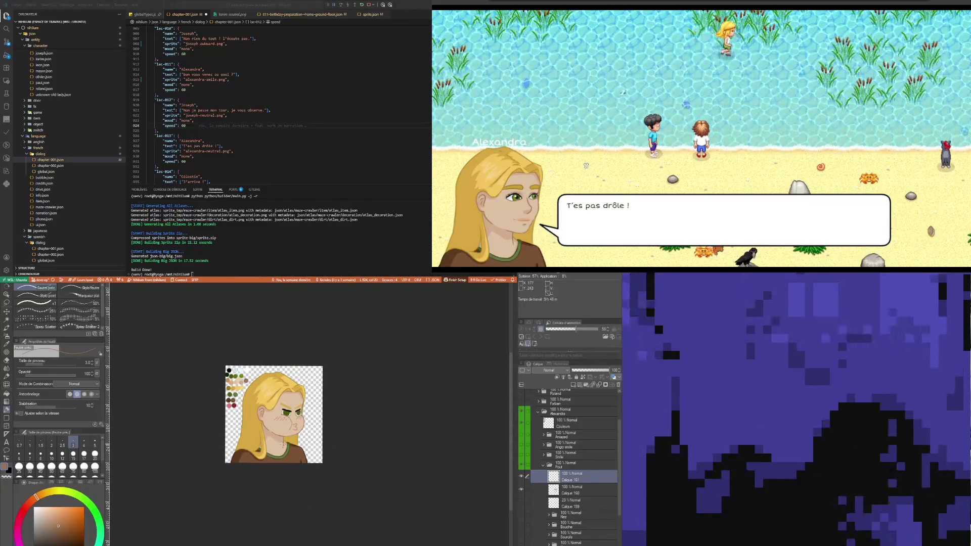
scroll(308, 408, "up", 3)
scroll(302, 392, "up", 3)
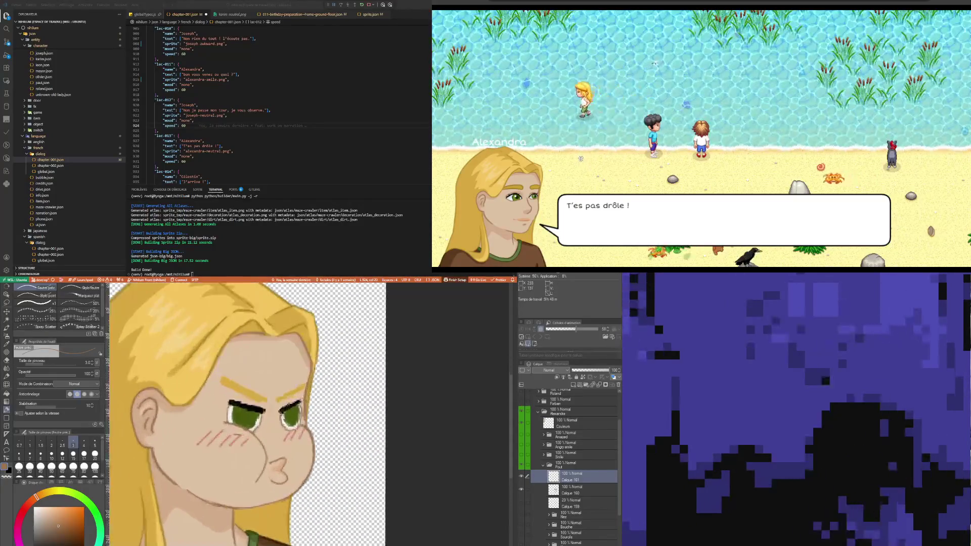
key("i")
left_click(287, 412)
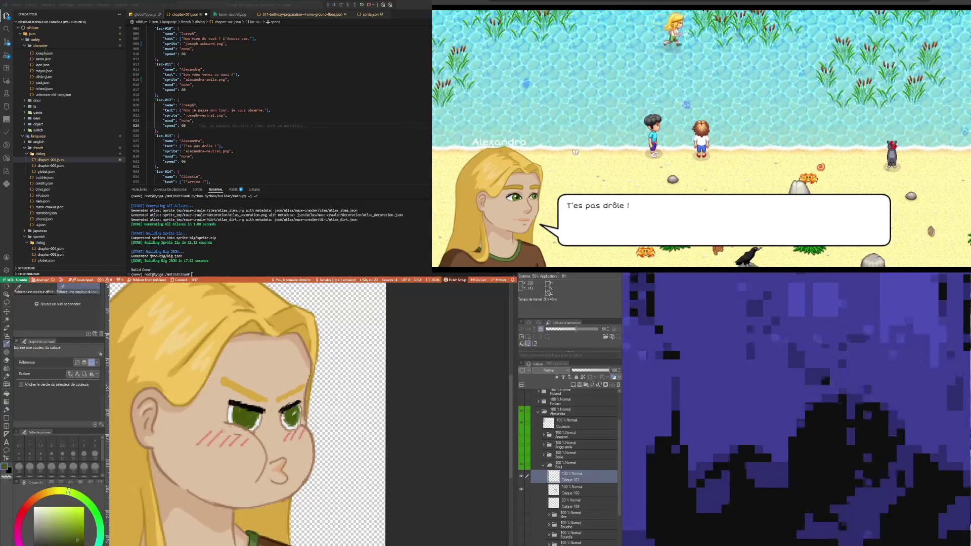
key("p")
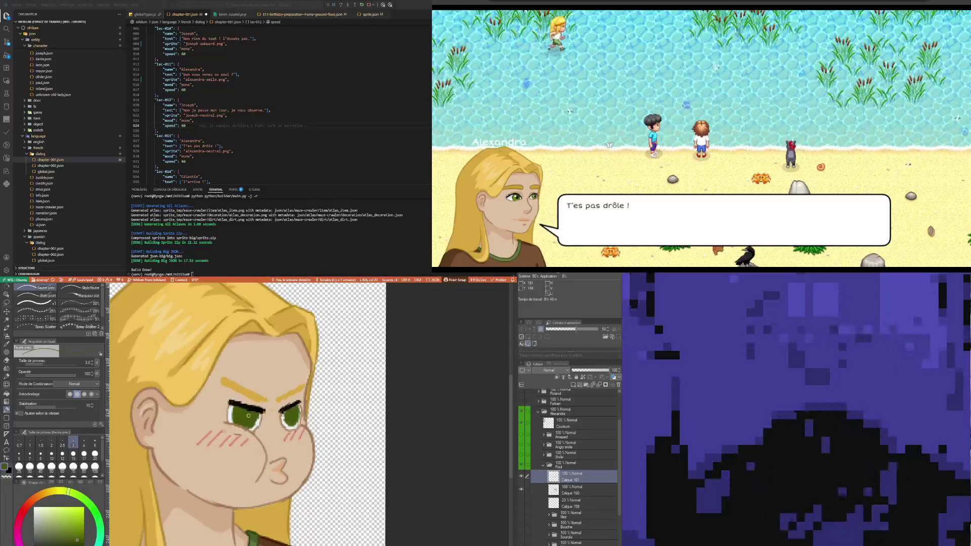
key("i")
left_click(245, 407)
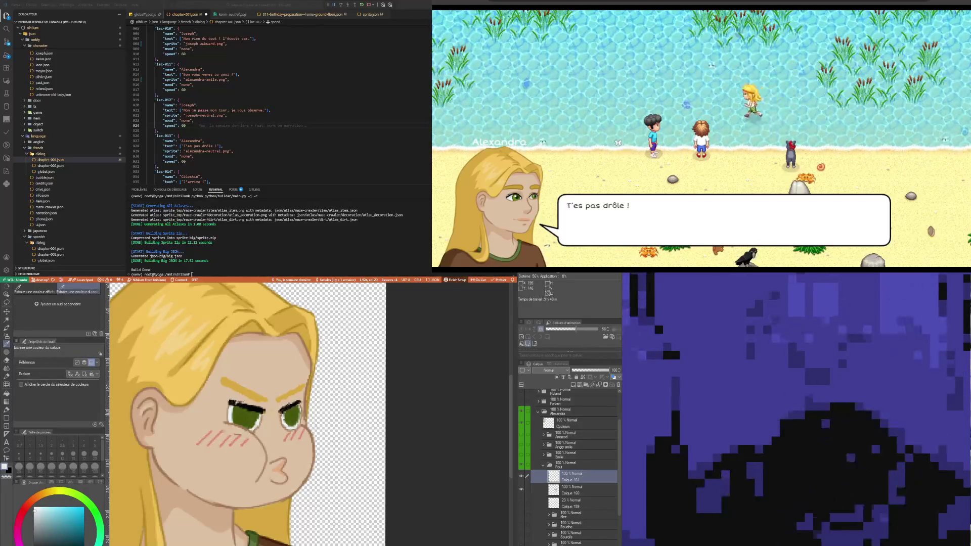
key("p")
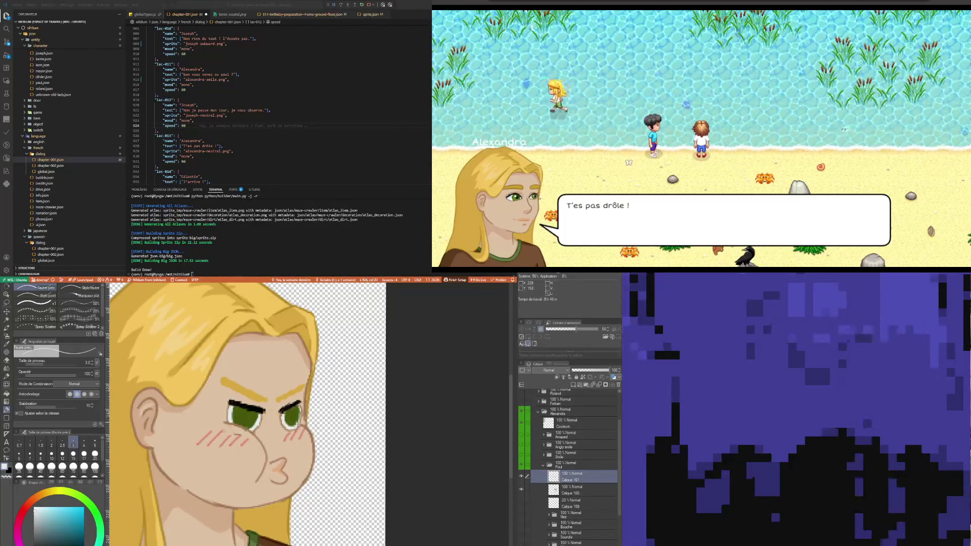
Reduce the pen to size 2, sample an orange-brown, and thicken the stroke slightly.
left_click(52, 443)
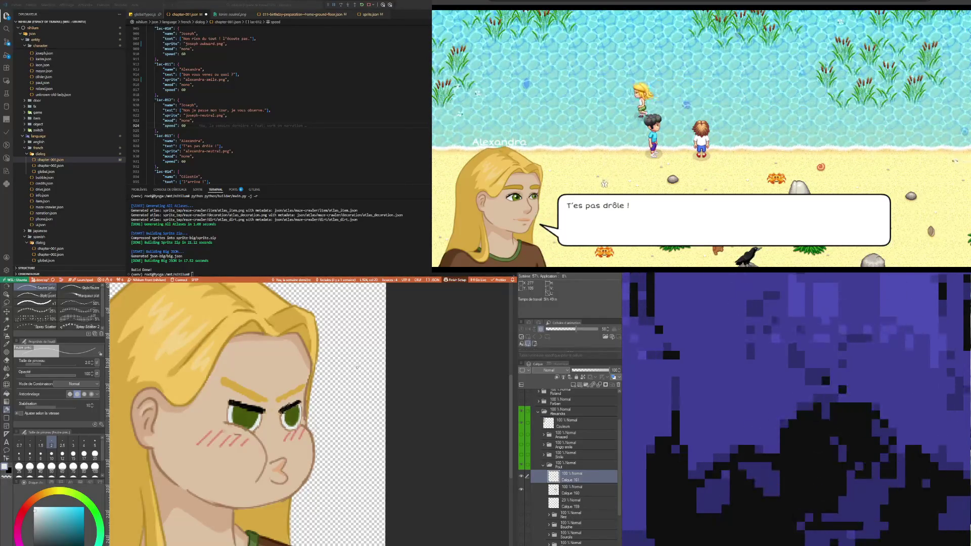
key("i")
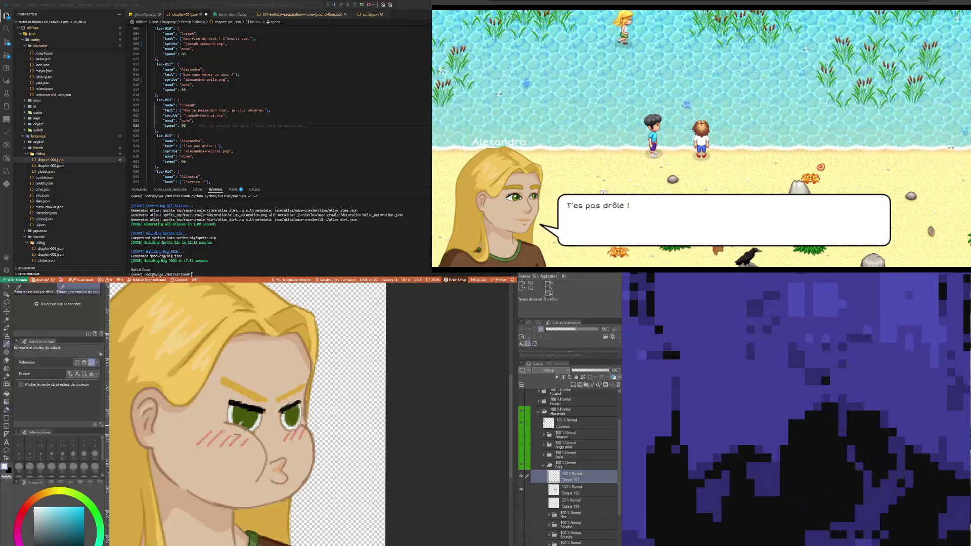
left_click(303, 405)
key("p")
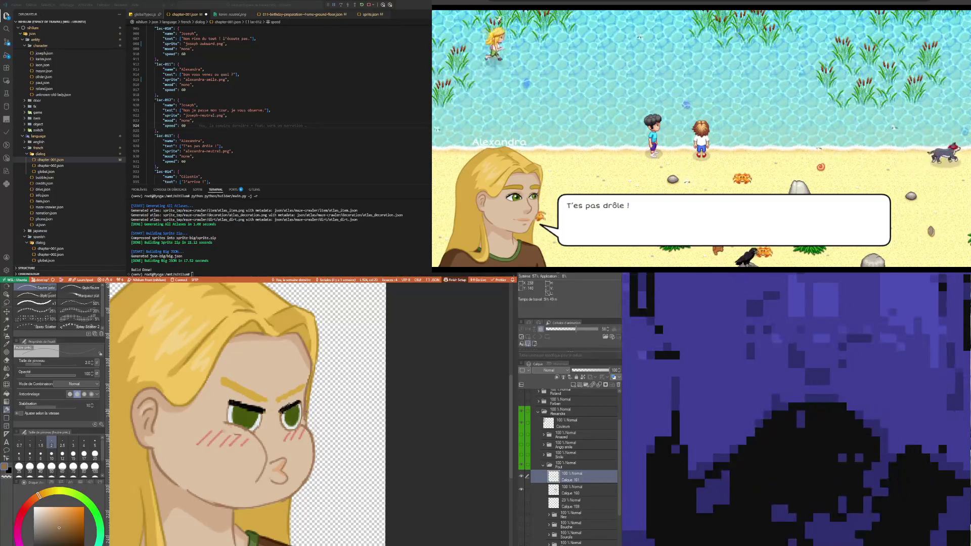
key("i")
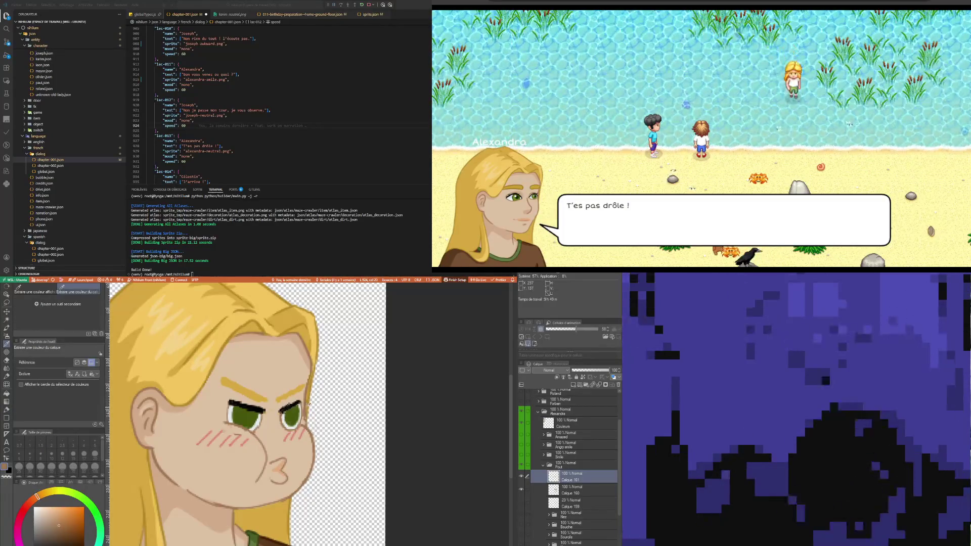
key("b")
key("bracketright")
key("bracketright")
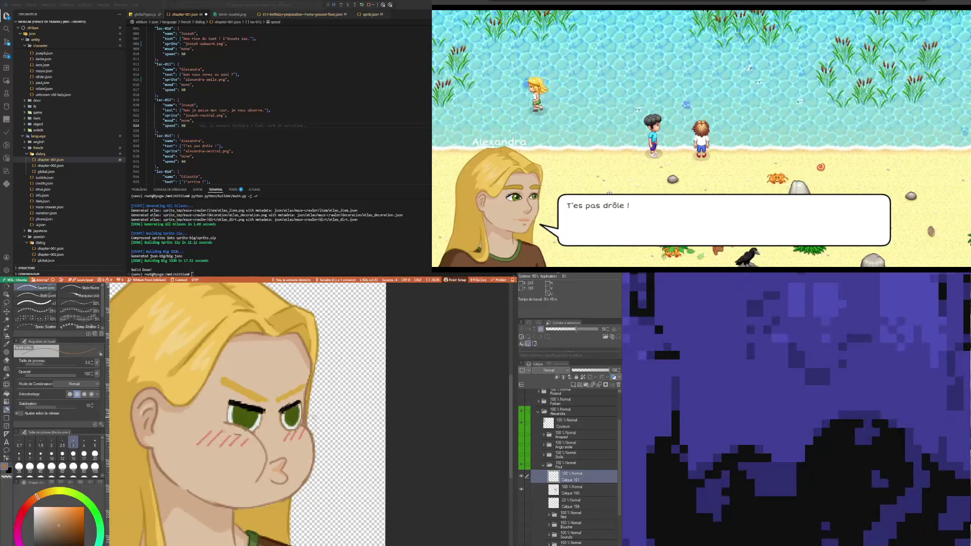
key("e")
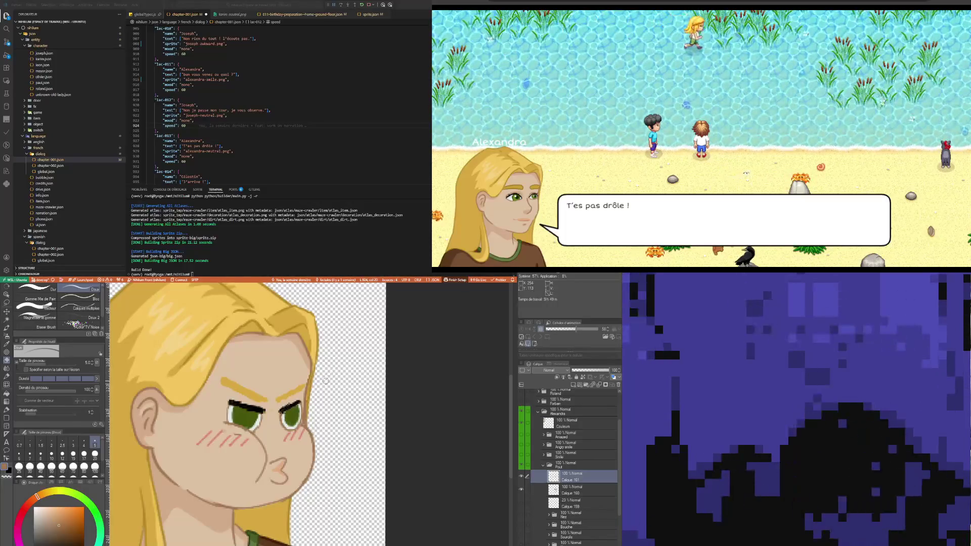
Sample the brown outline colour and draw the curved nose line.
key("p")
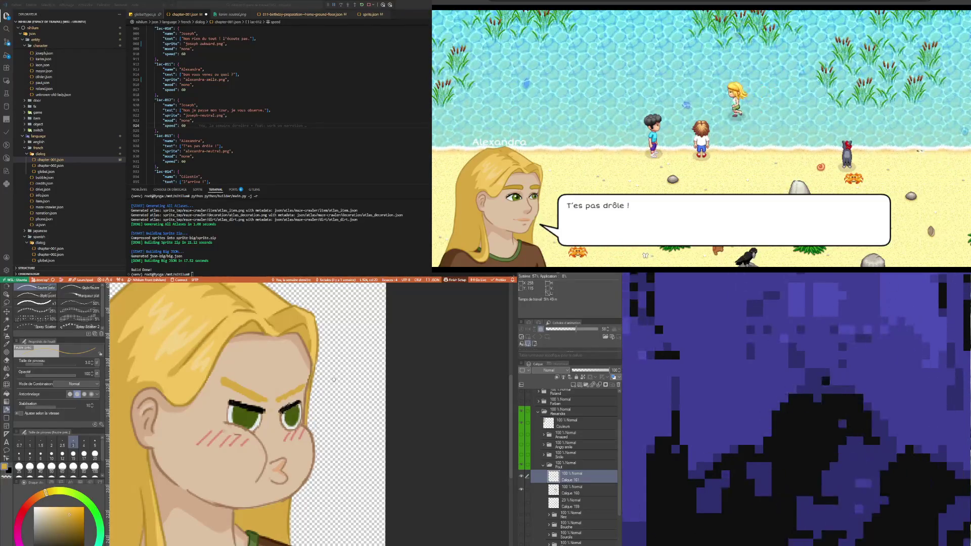
key("i")
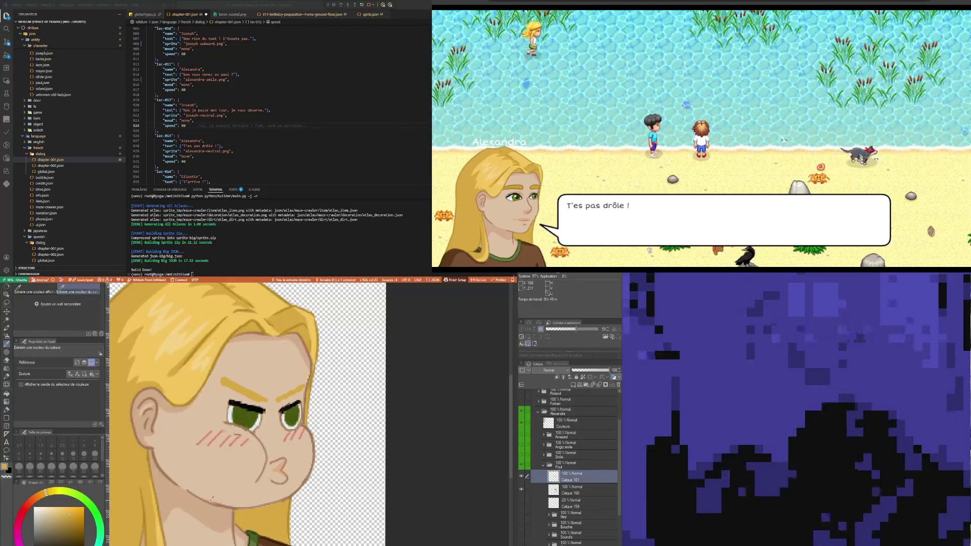
left_click(213, 498)
key("b")
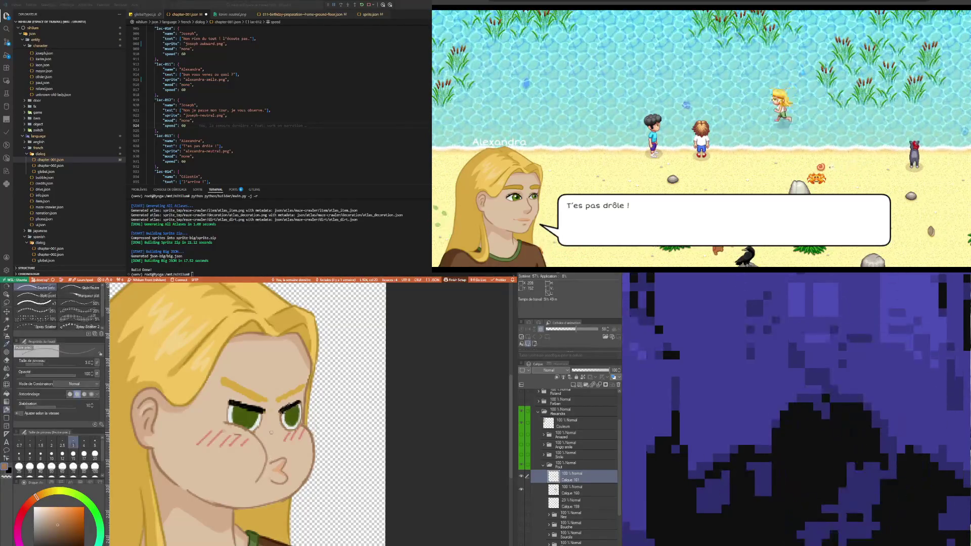
left_click_drag(268, 428, 278, 440)
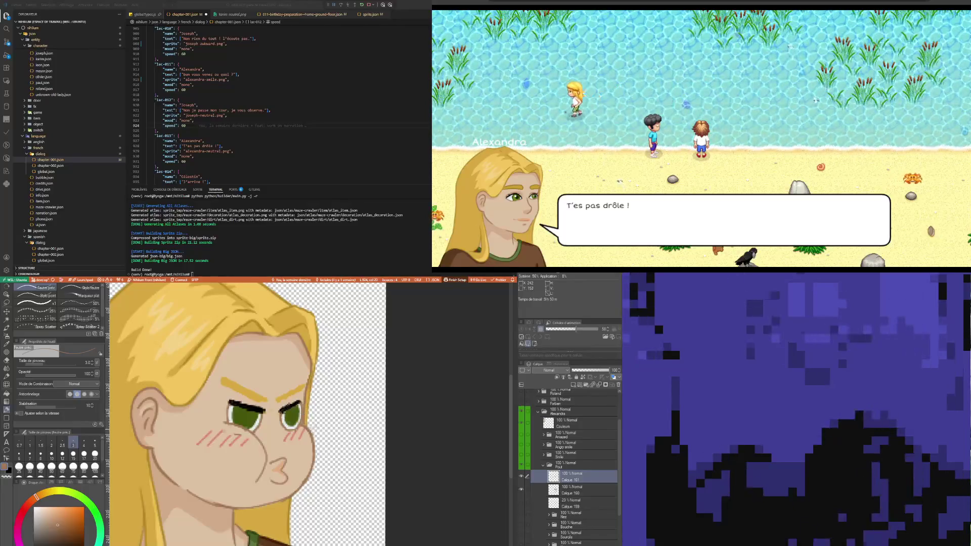
key("i")
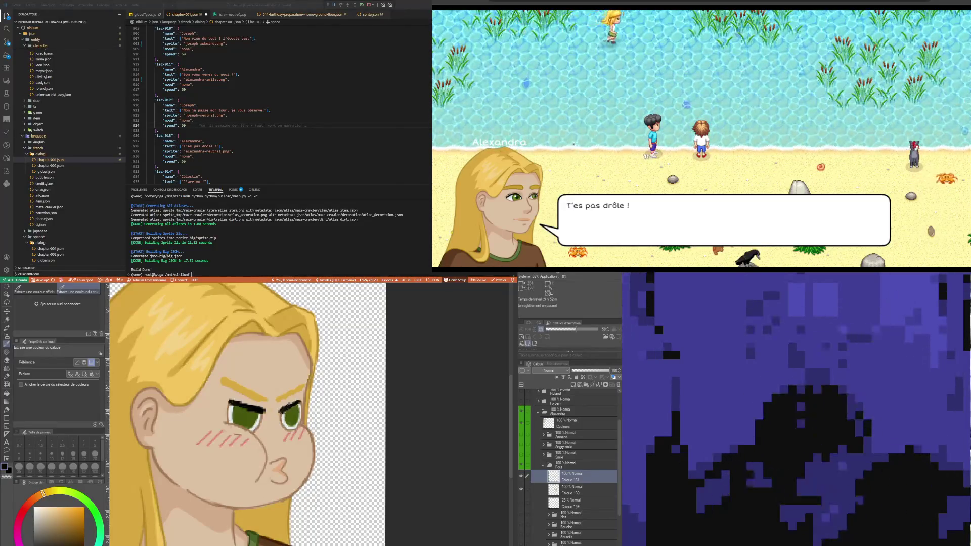
key("o")
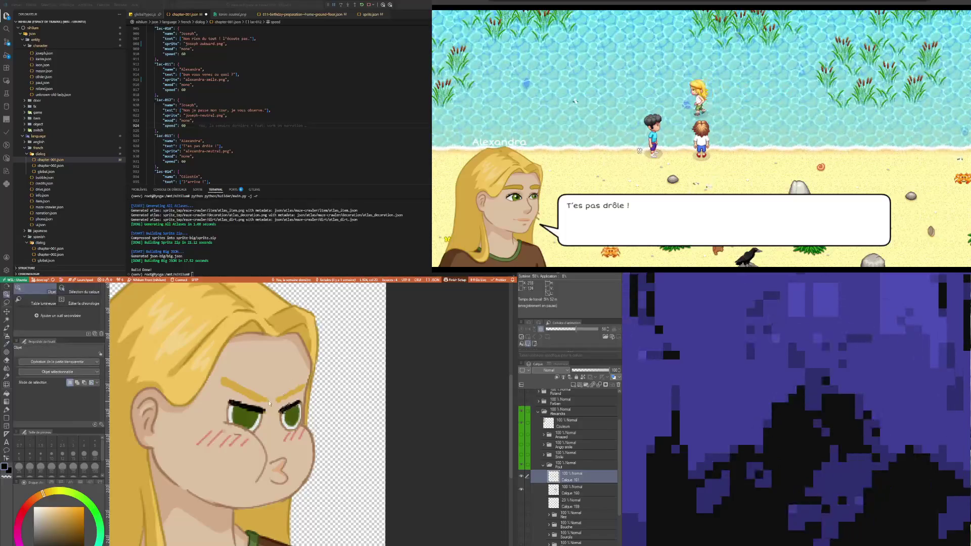
Sample the dark red blush colour for the pen.
key("i")
left_click(252, 405)
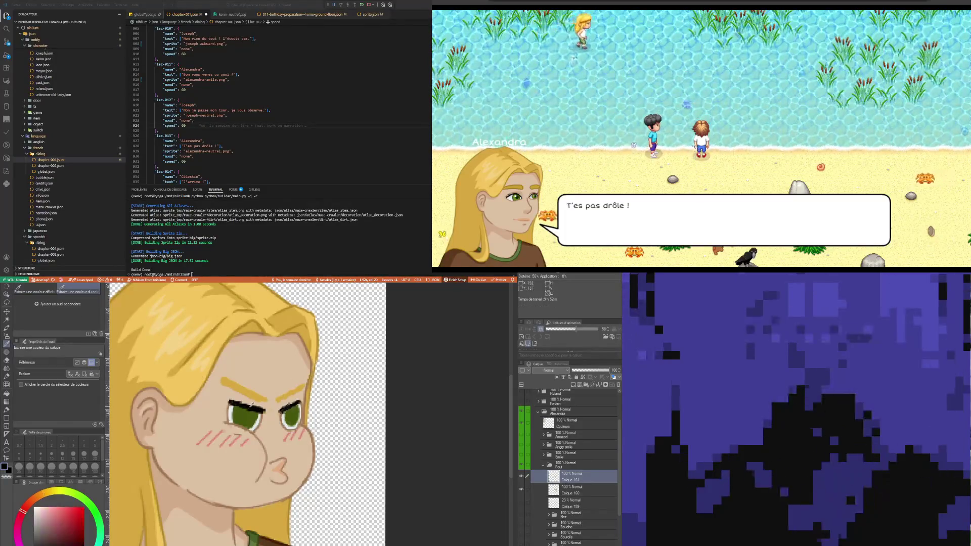
key("p")
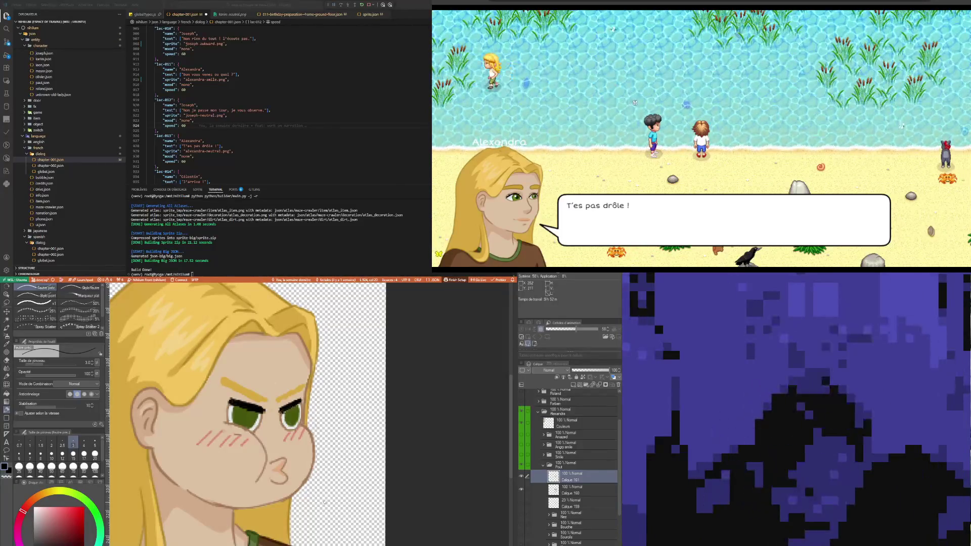
Sample the face's skin colour to tidy the face with the pen.
scroll(270, 450, "up", 4)
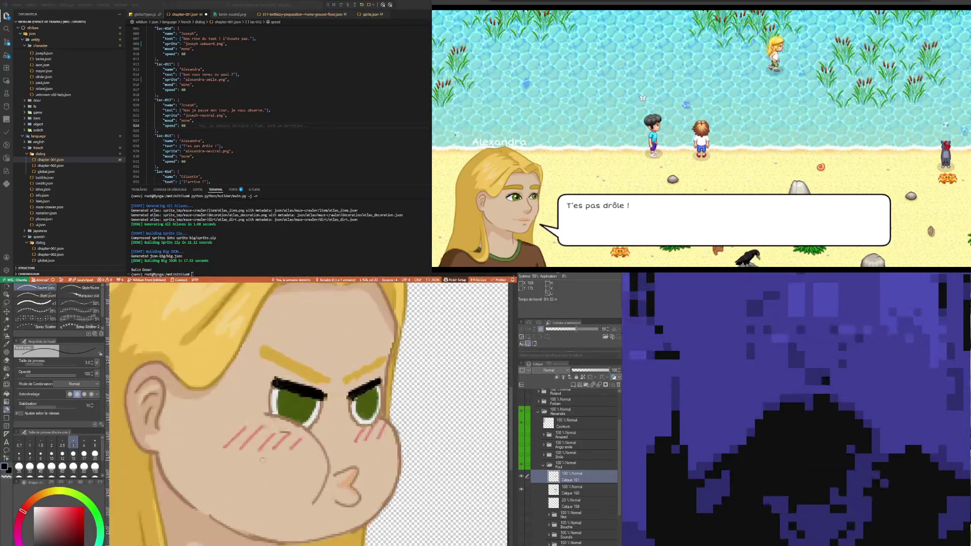
key("i")
left_click(278, 466)
key("p")
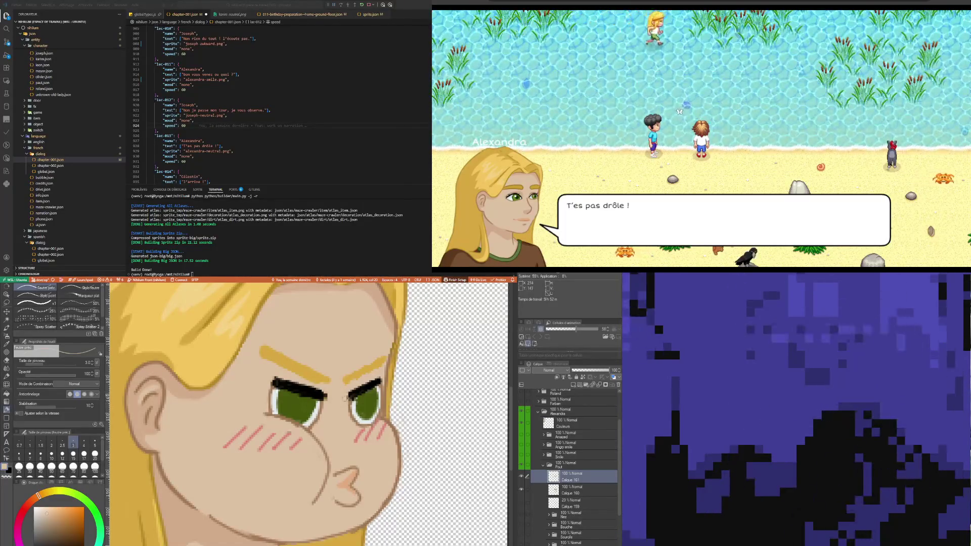
scroll(296, 474, "down", 2)
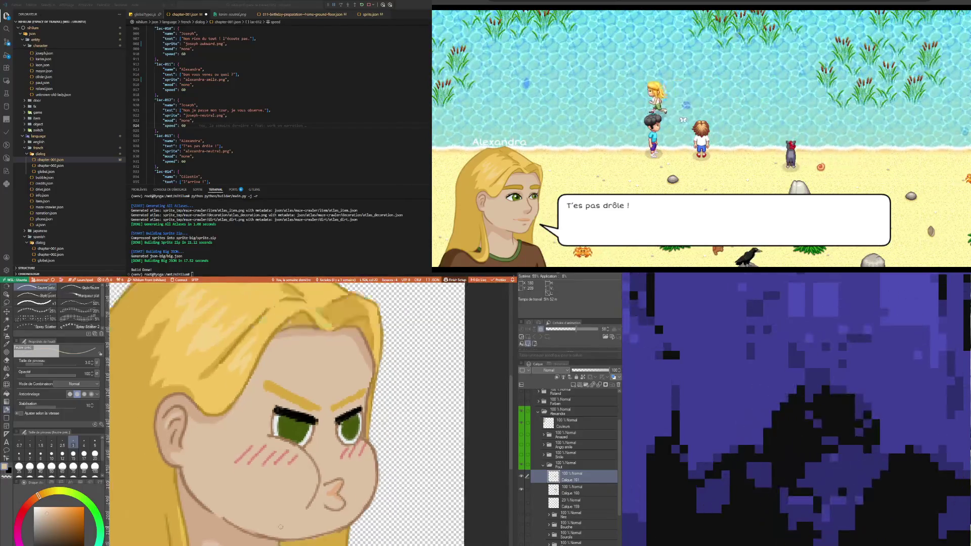
Eyedrop the yellow hair colour and draw hair strands over her forehead with the pen.
scroll(296, 474, "down", 2)
scroll(299, 475, "up", 1)
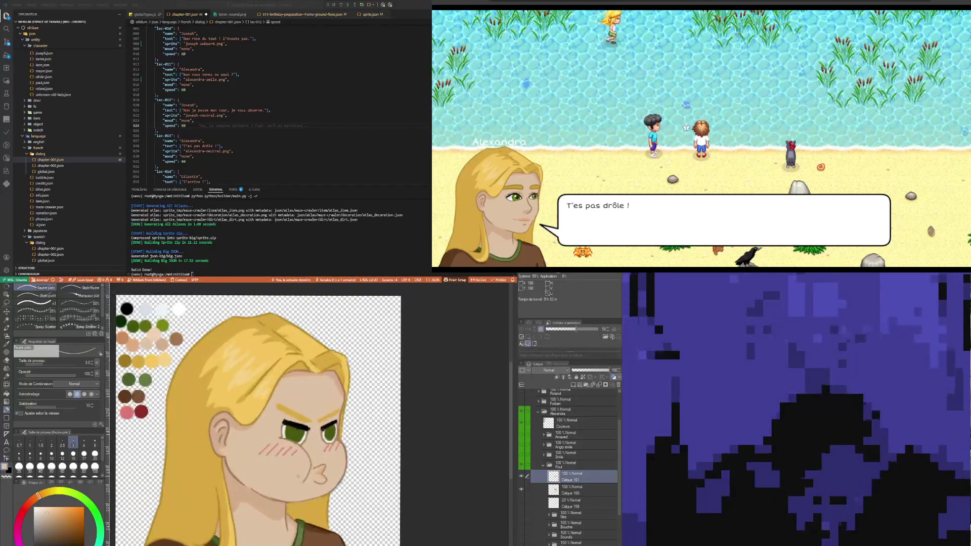
key("i")
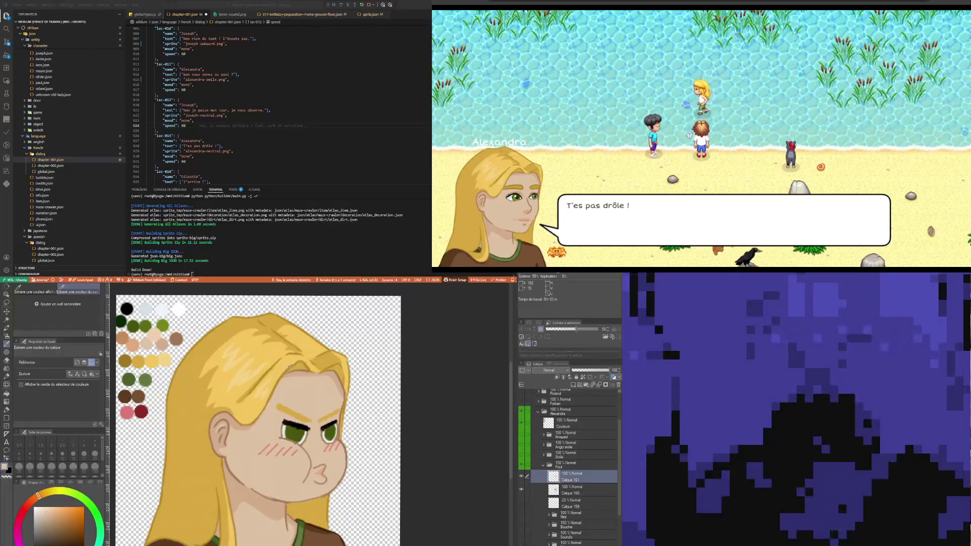
left_click(284, 373)
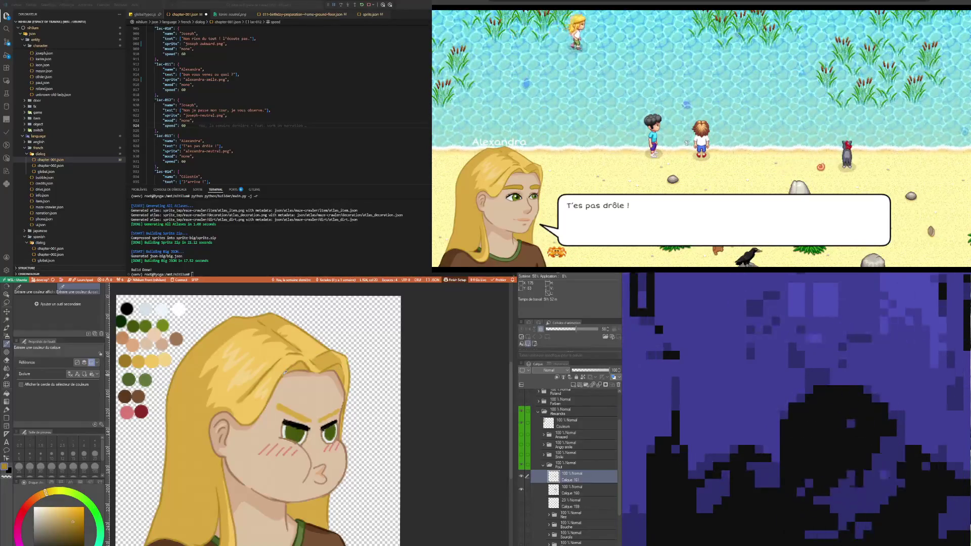
key("p")
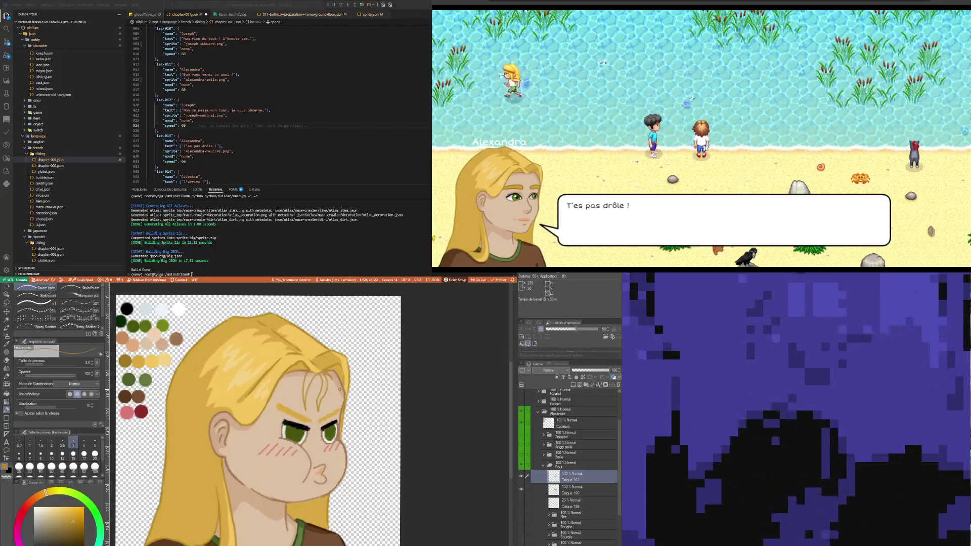
key("i")
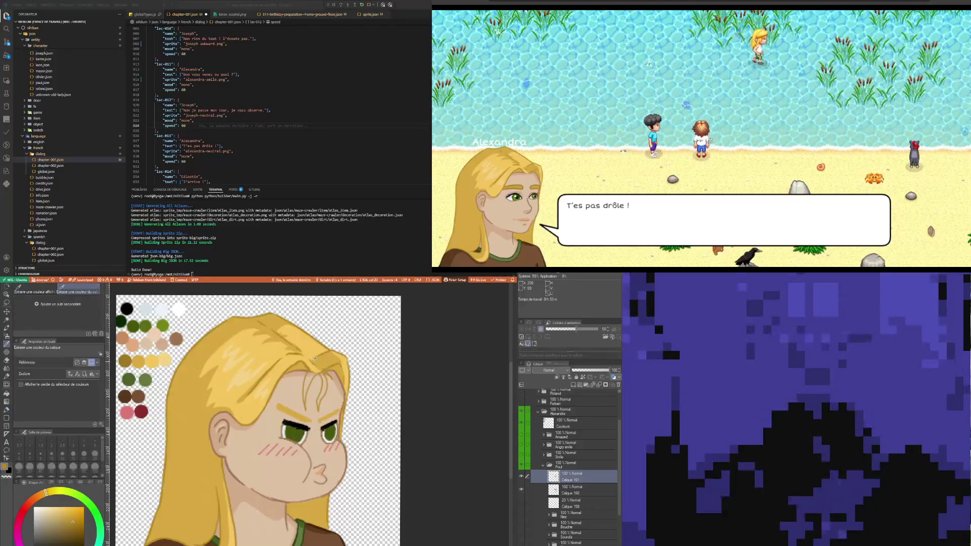
left_click(312, 362)
key("p")
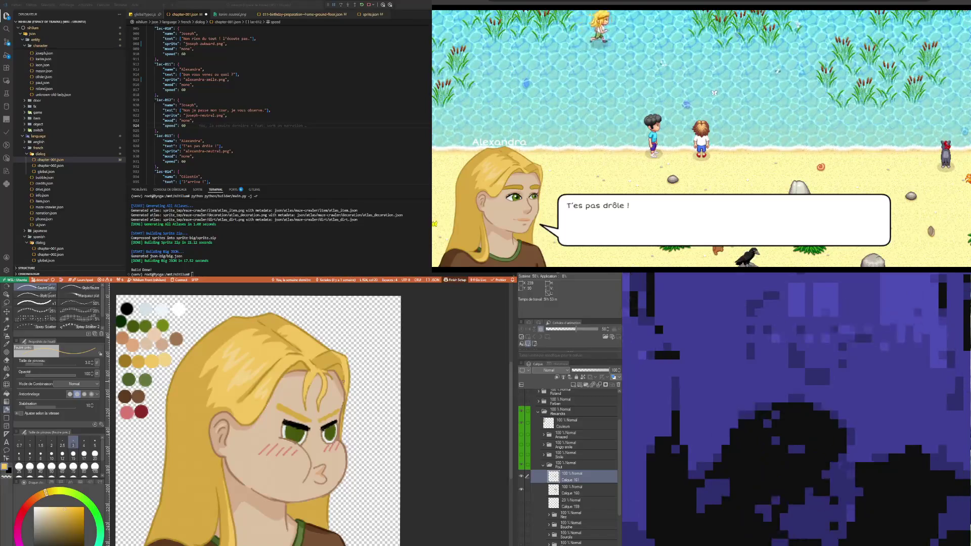
Sample the peach skin tone with the pen to tidy the strand edges.
key("i")
left_click(334, 379)
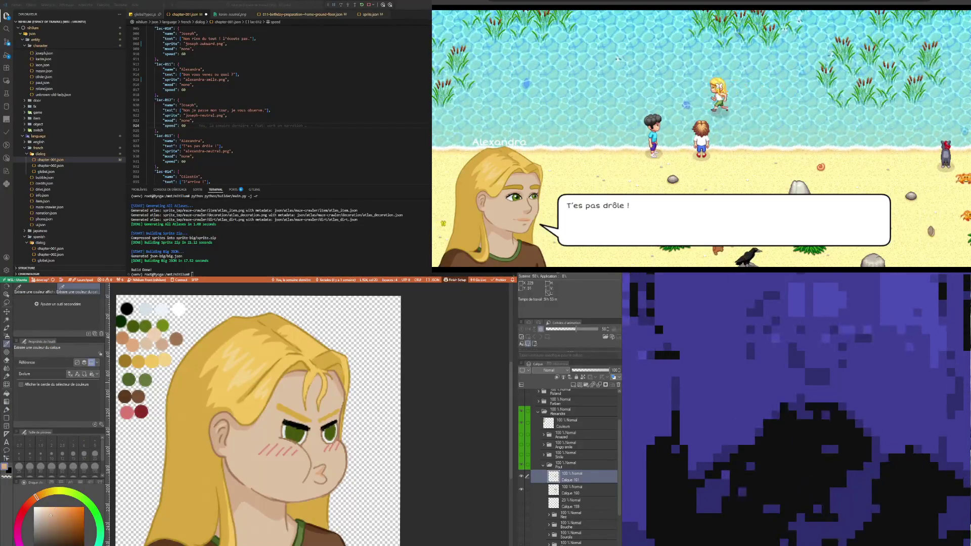
key("p")
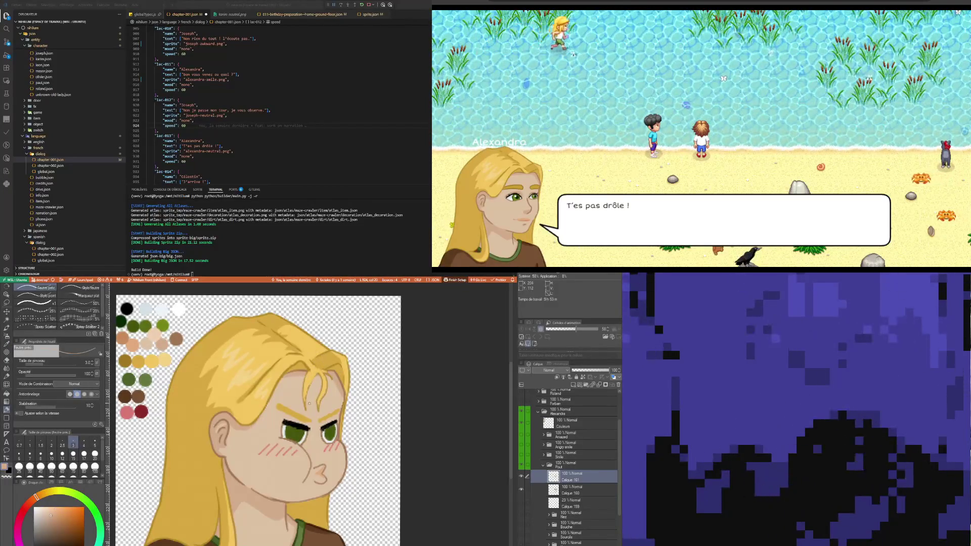